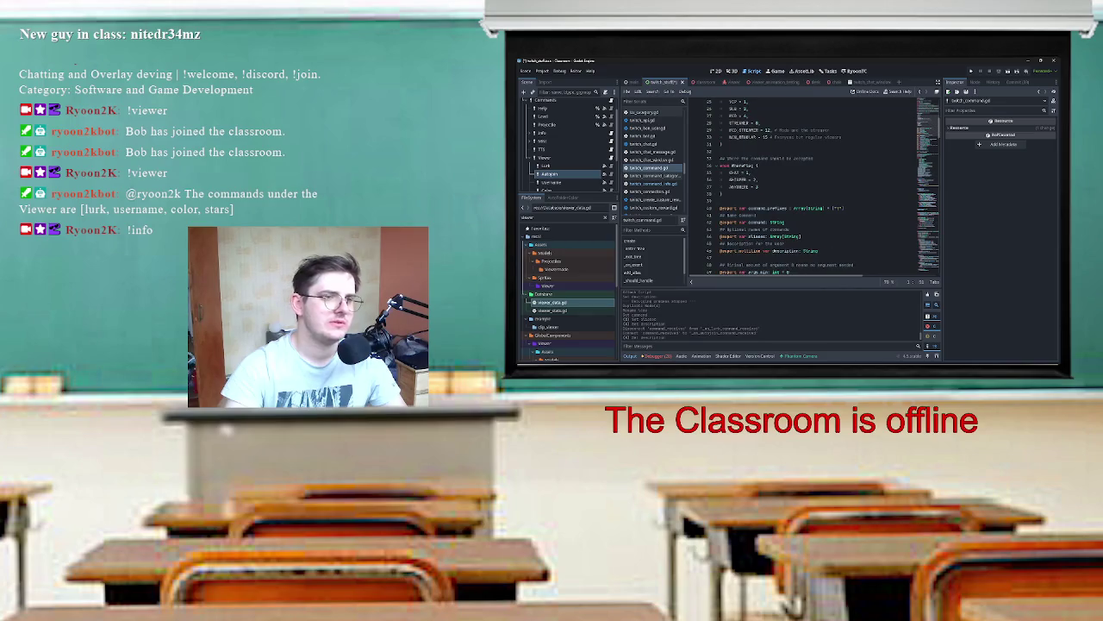
scroll(818, 190, down, 3)
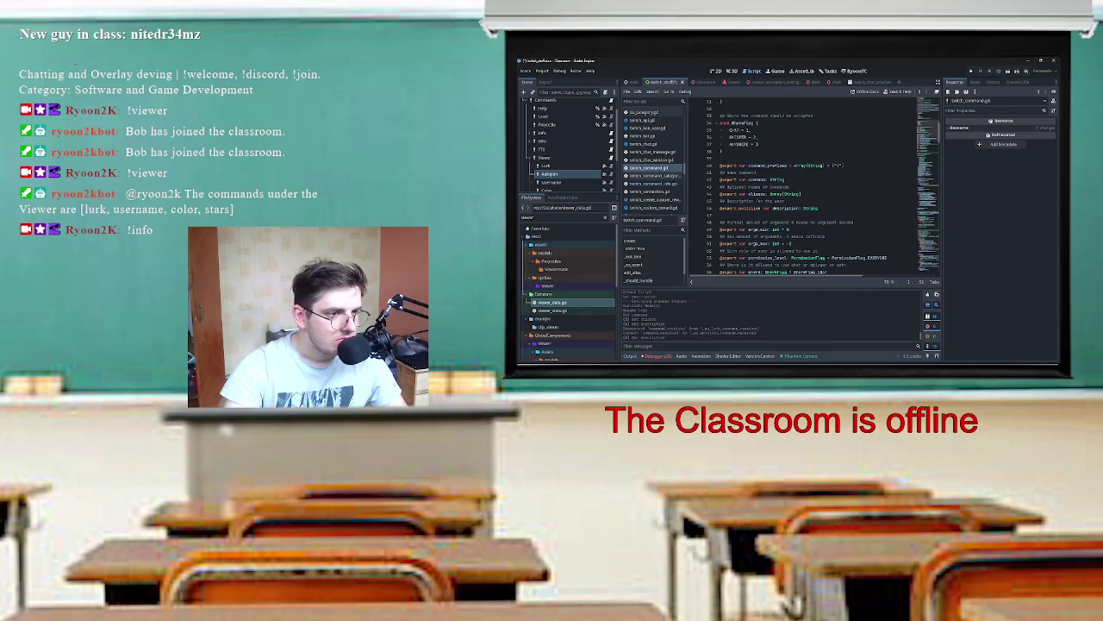
Step: Check the username field in twitch_command_info.gd, then return to viewer_commands.gd
click(653, 182)
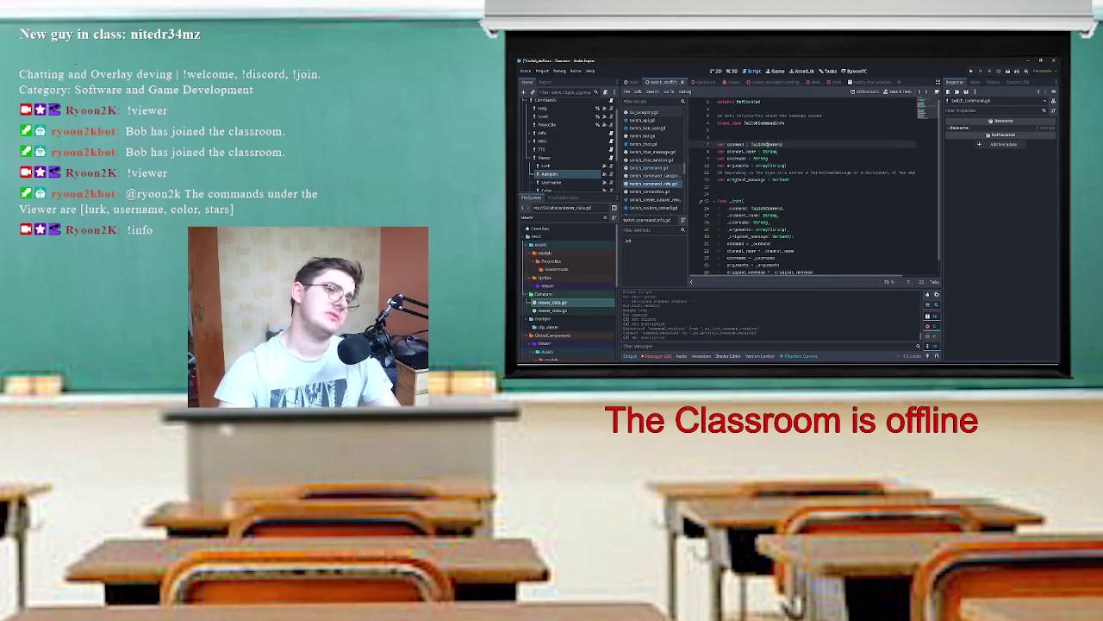
double_click(735, 158)
click(735, 159)
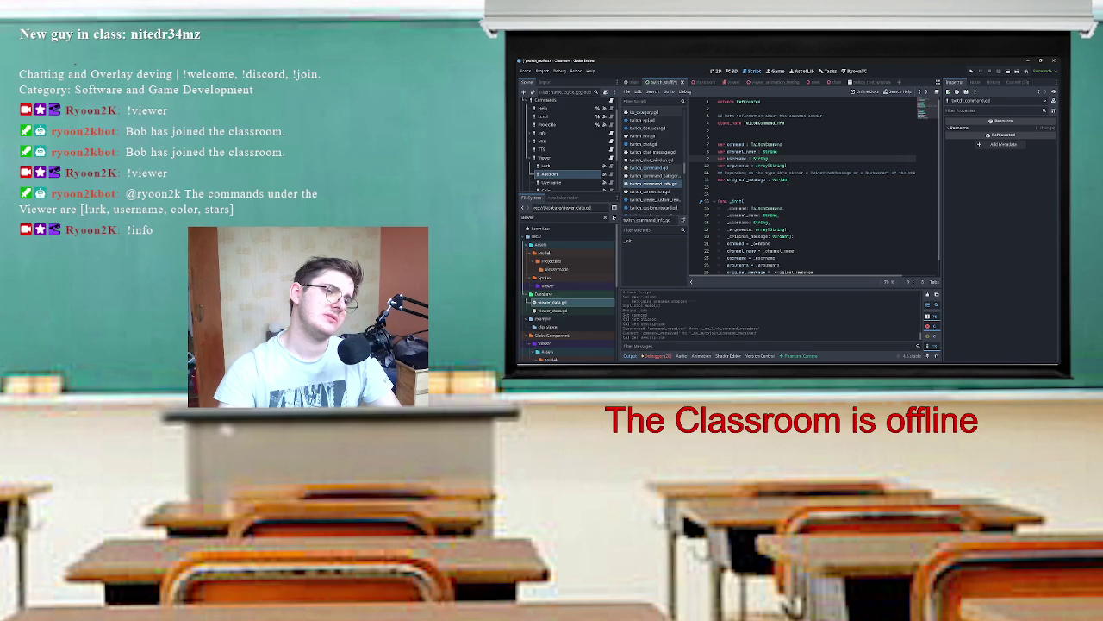
double_click(736, 159)
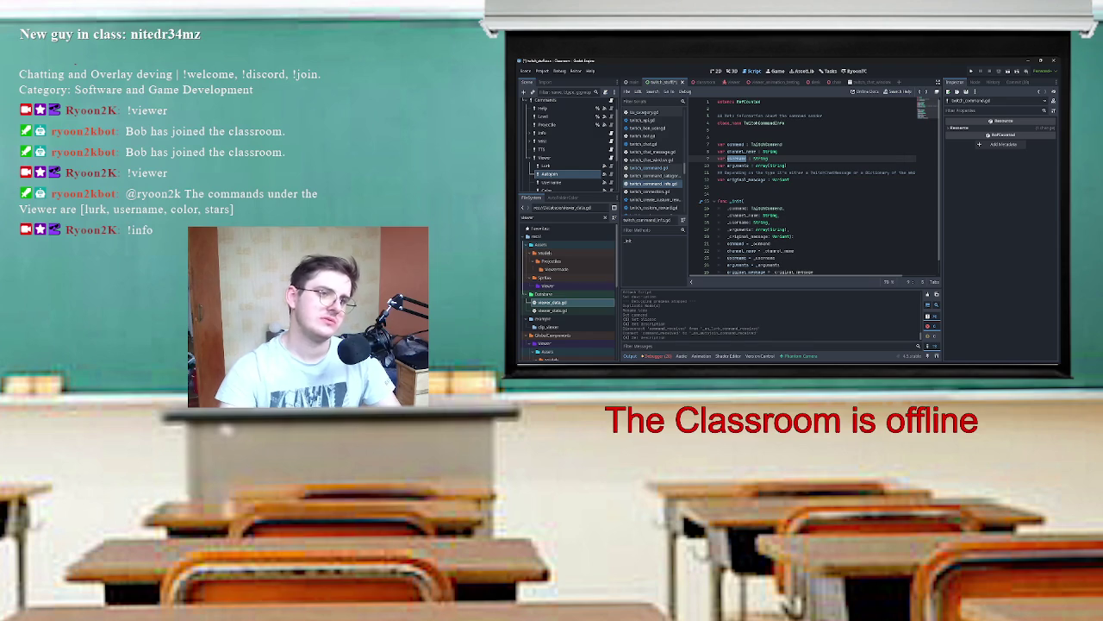
key(alt+Left)
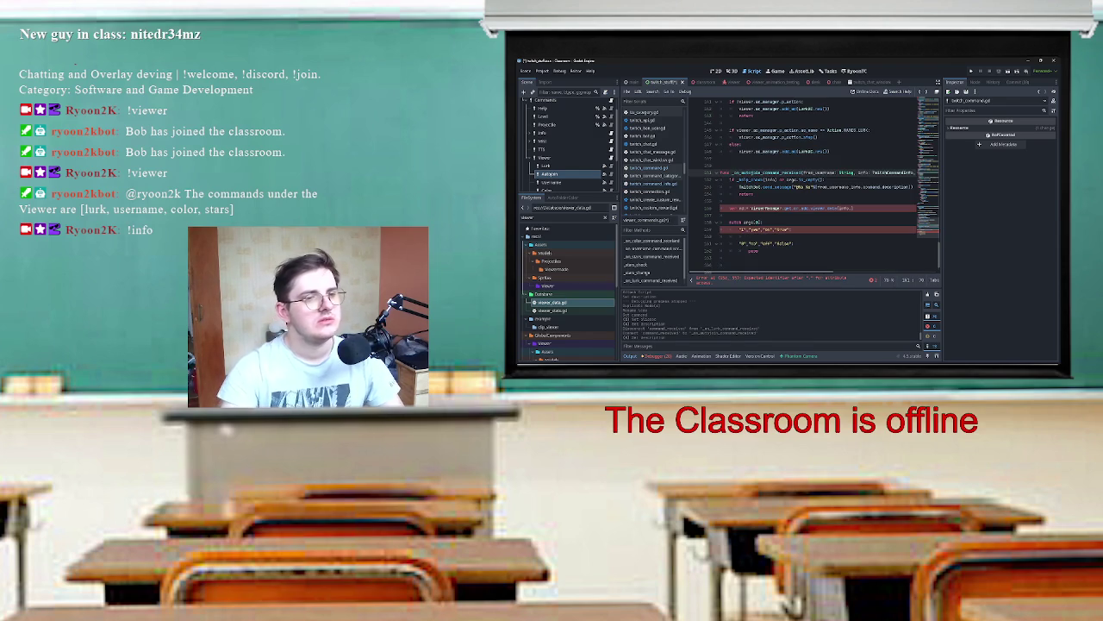
Step: Insert a line above viewerMessage declaring var user: Viewer = twitch.service
click(733, 201)
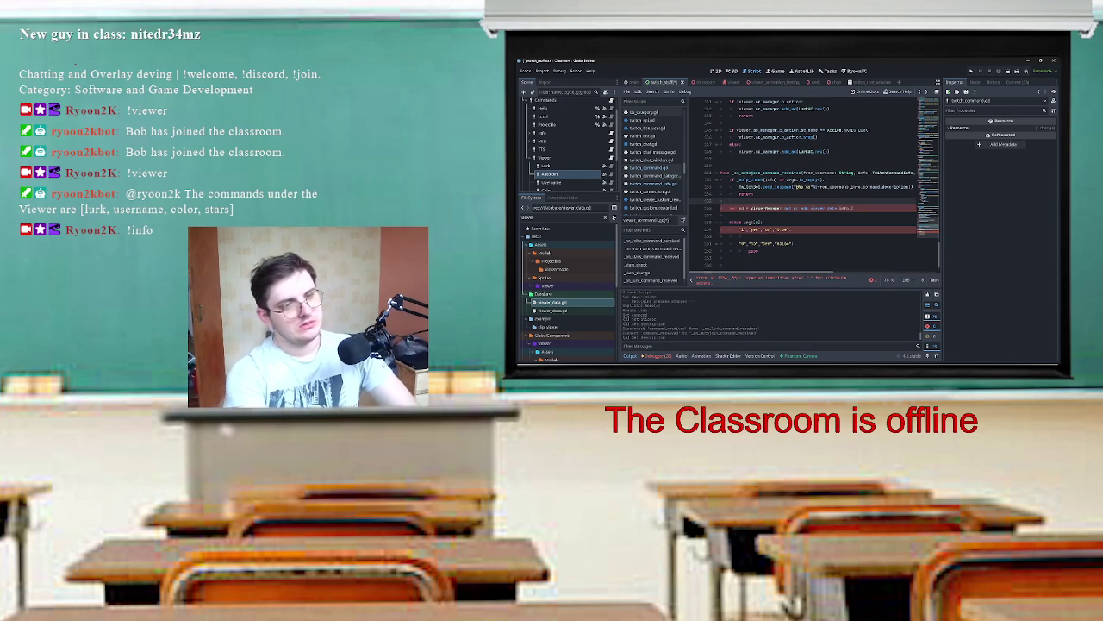
key(Return)
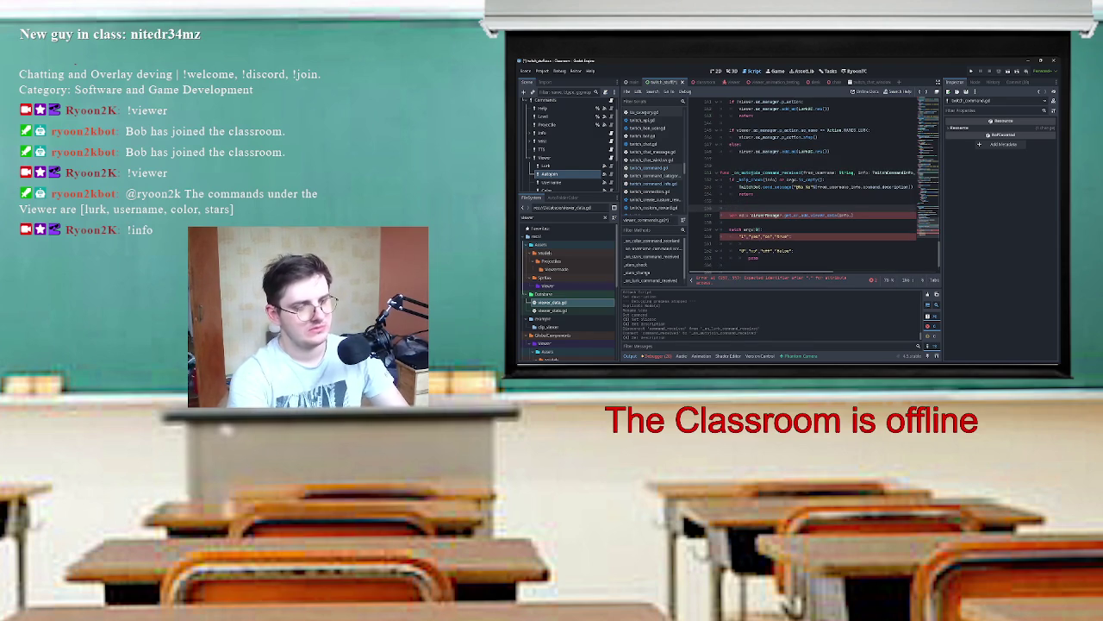
text(var )
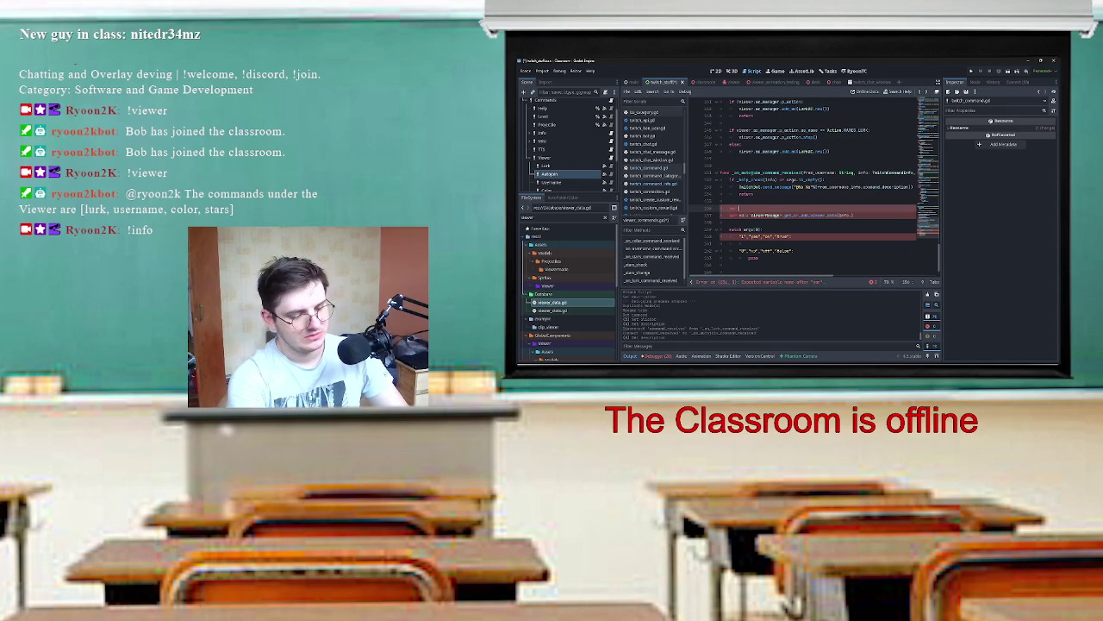
text(user:)
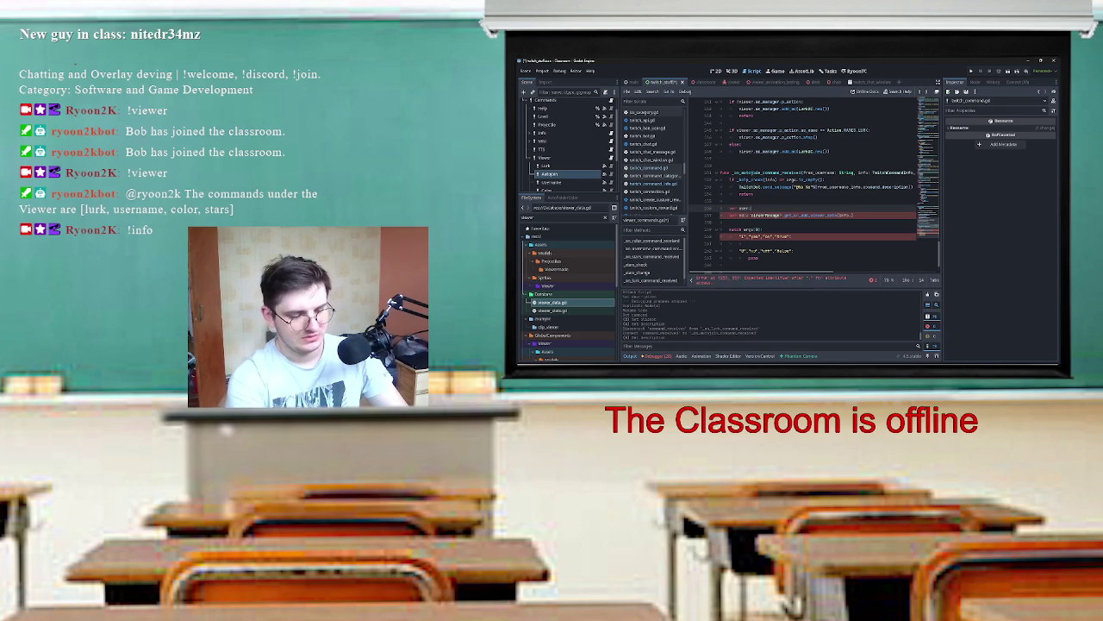
text(Viewer)
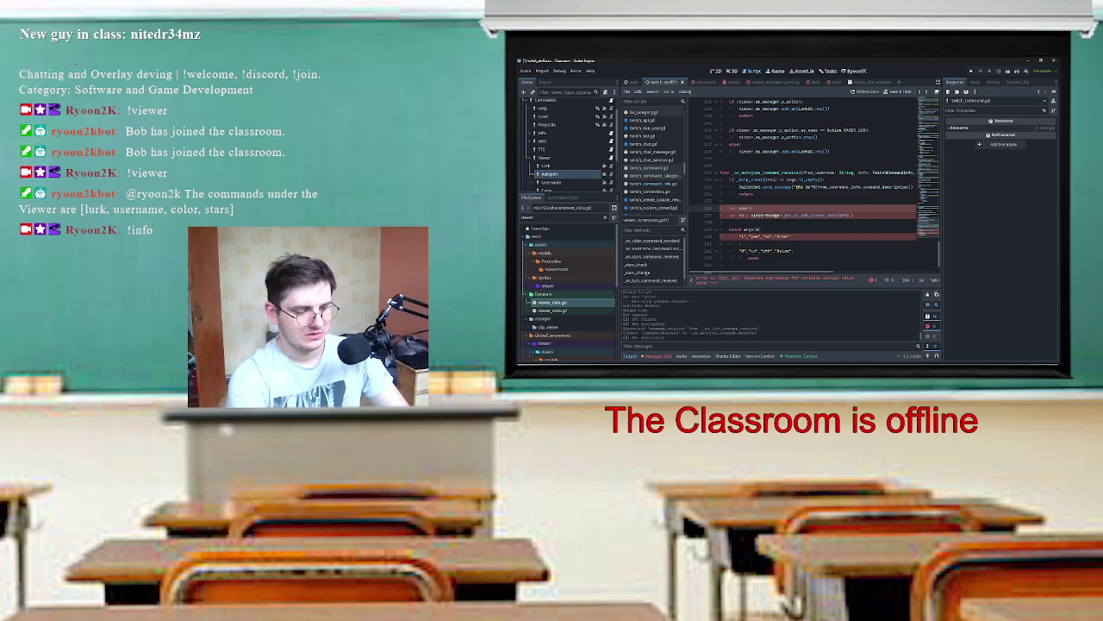
text(.)
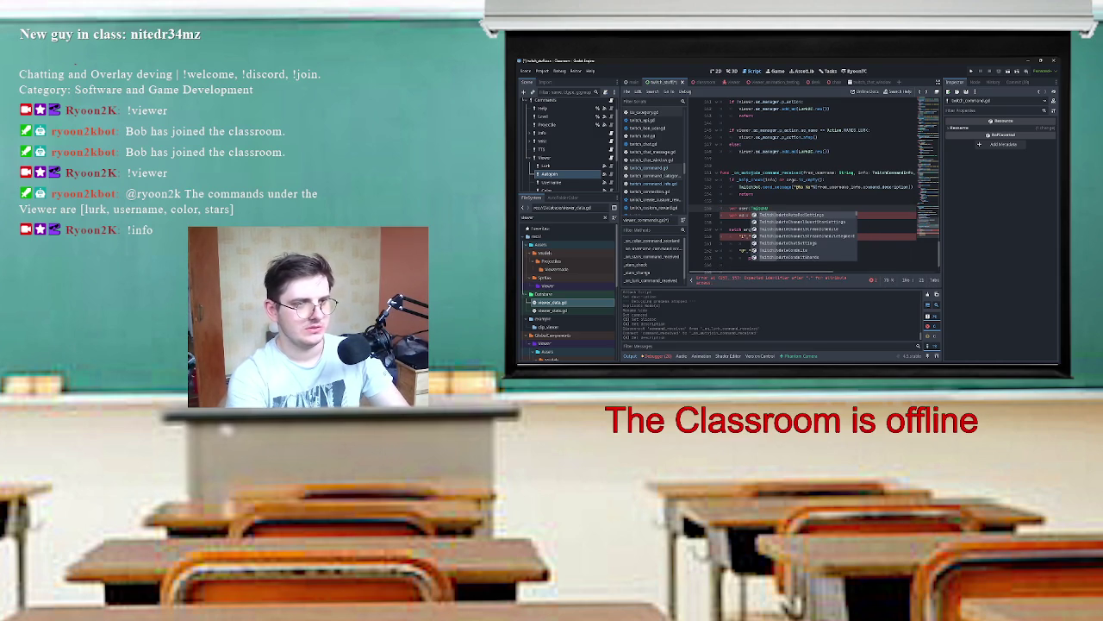
key(Escape)
text(= )
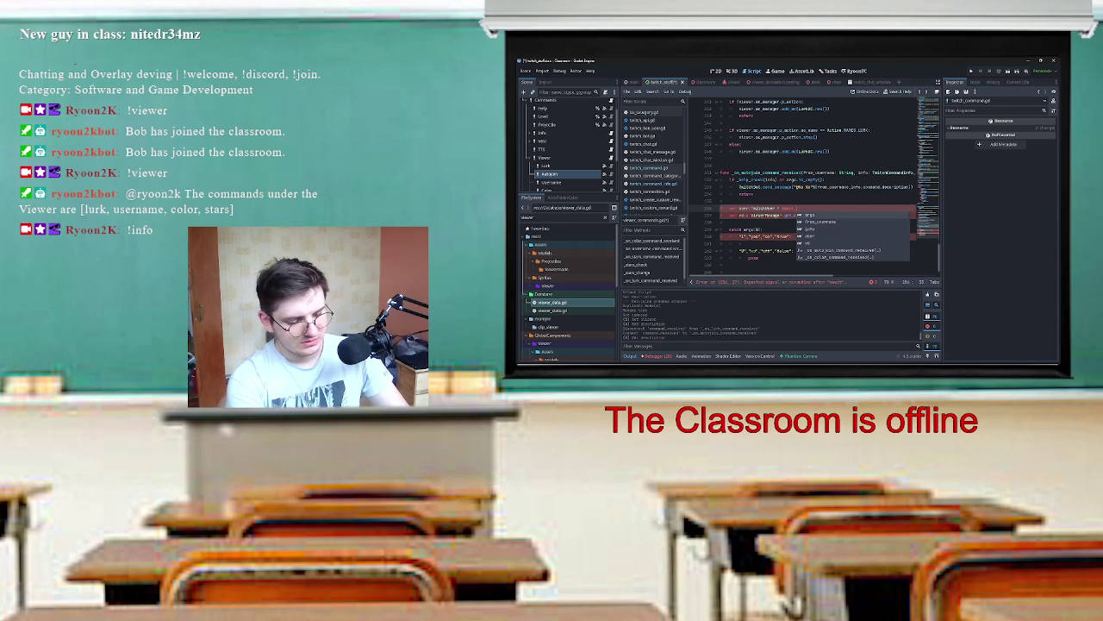
text(twitch.)
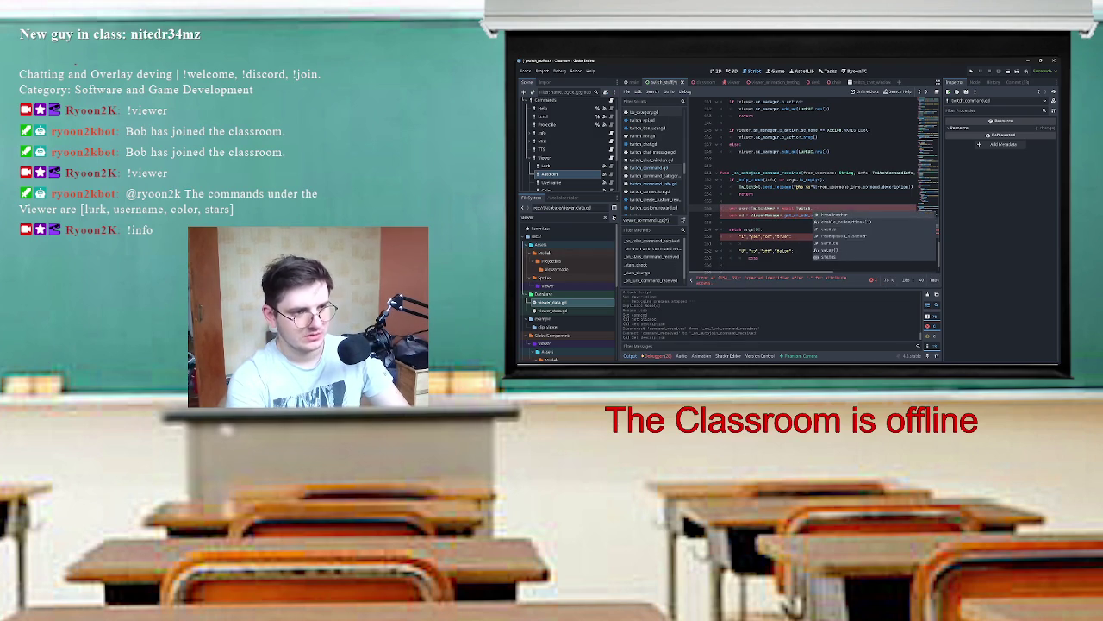
text(se)
key(Return)
Step: Complete it with get_user(info.username) and retype the variable as userviewer: ViewerManager.ViewerData
key(BackSpace)
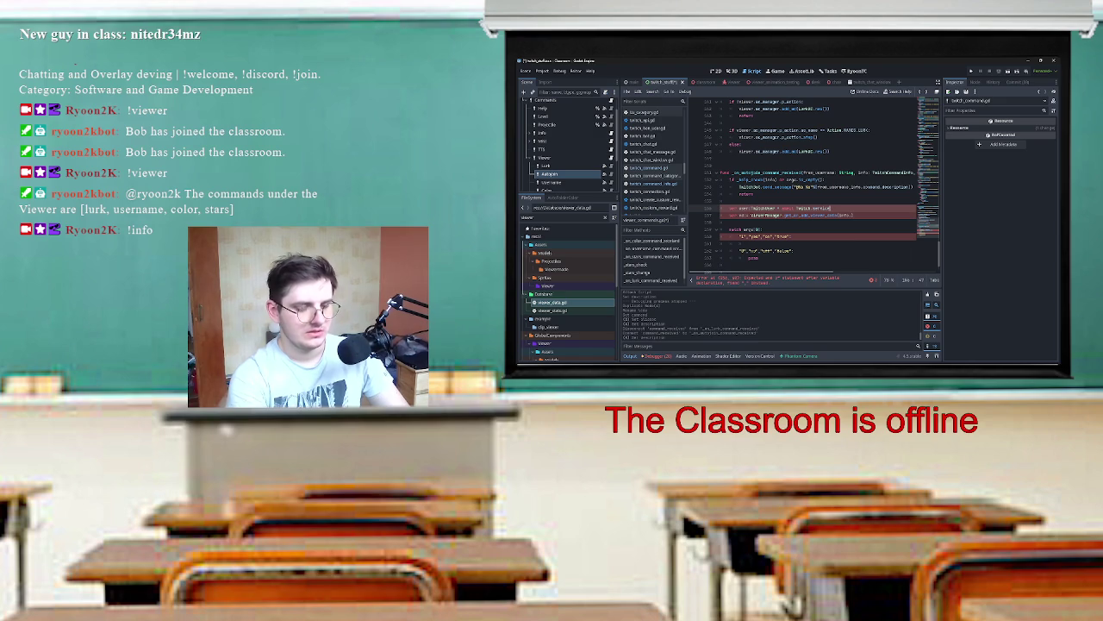
text(get)
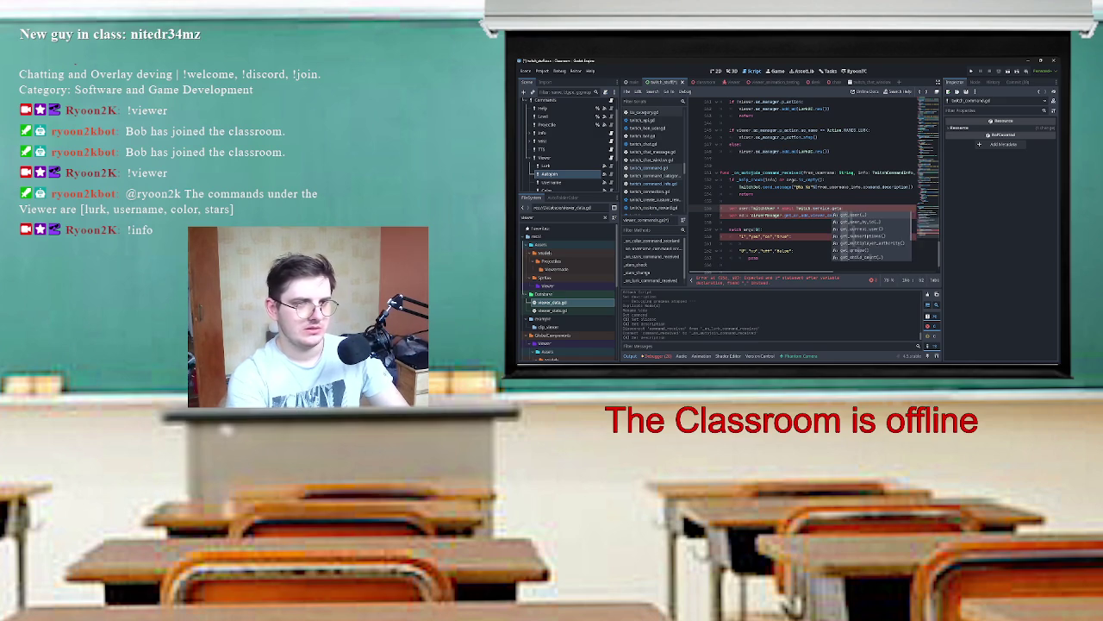
text(_u)
key(Return)
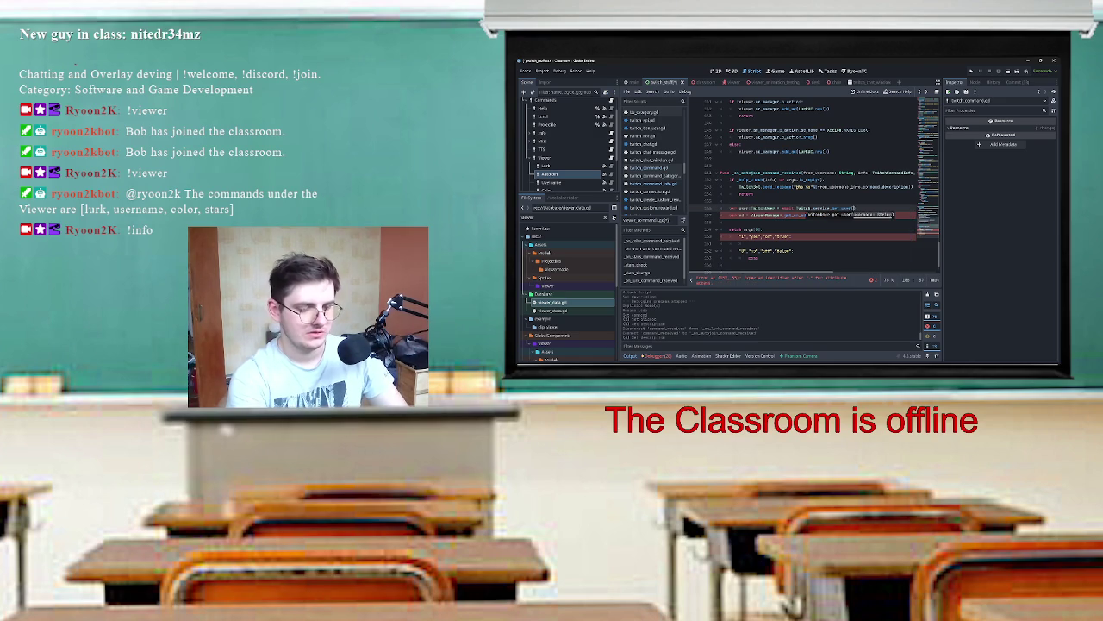
text(info.u)
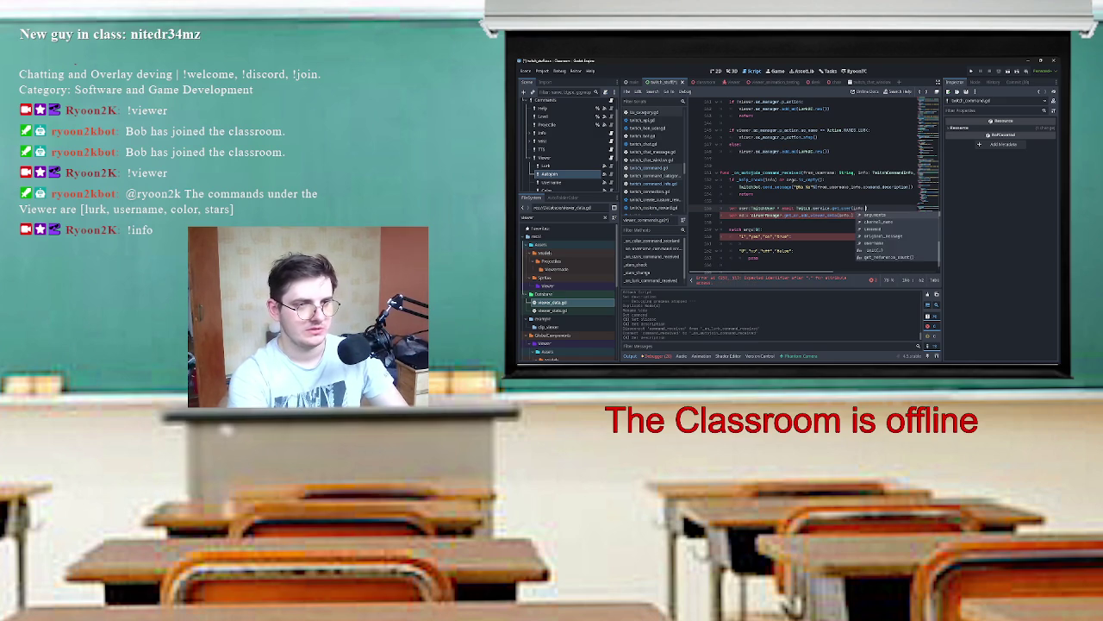
key(Return)
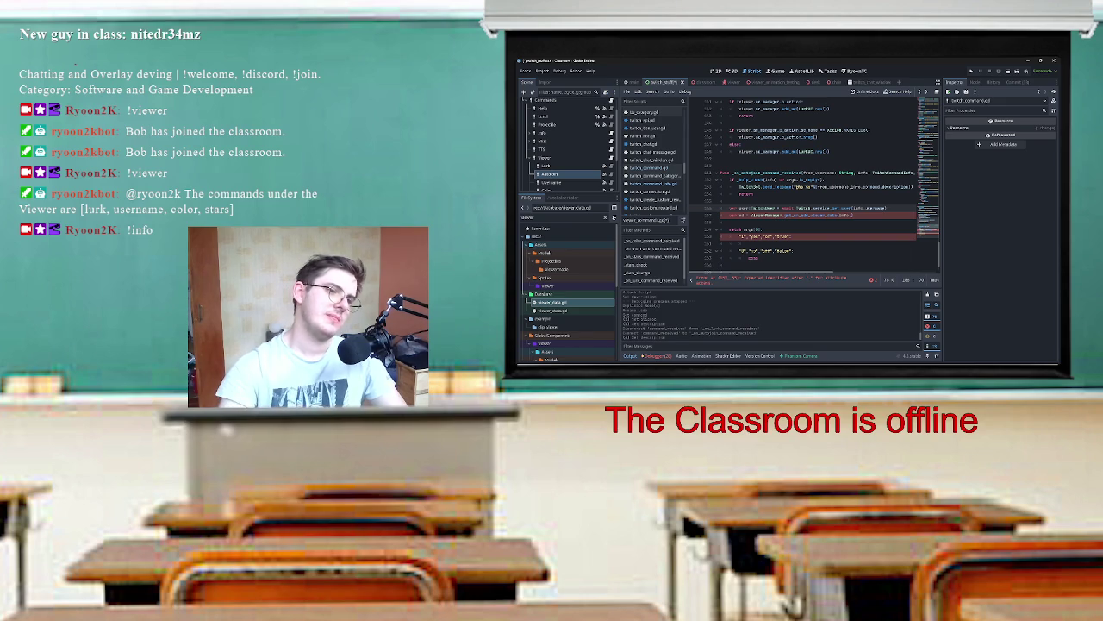
double_click(744, 208)
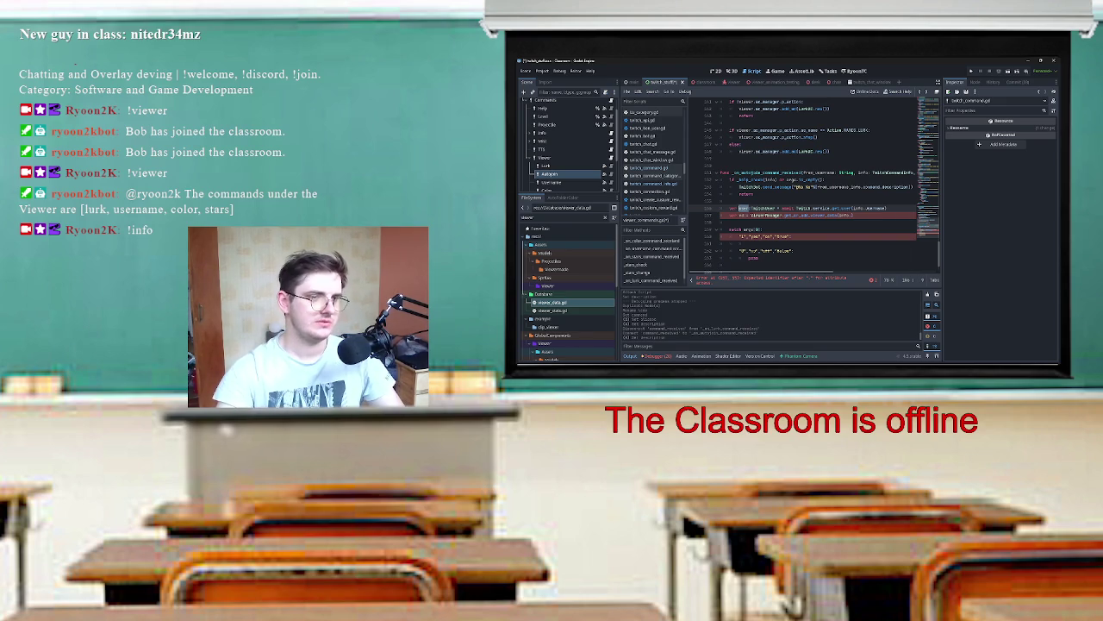
text(user)
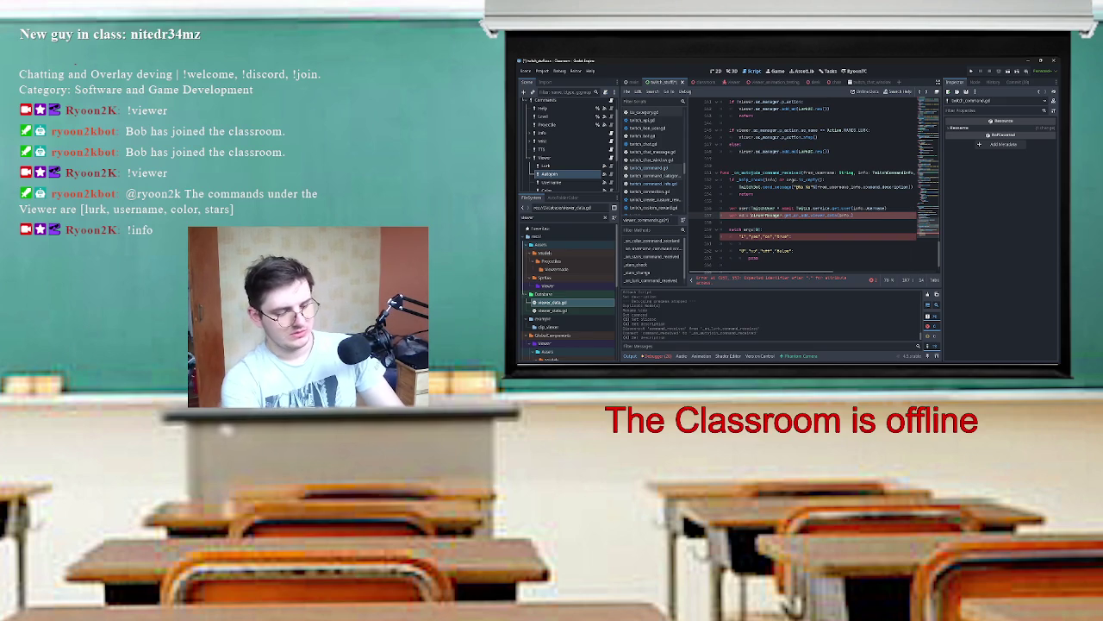
text(viewer: )
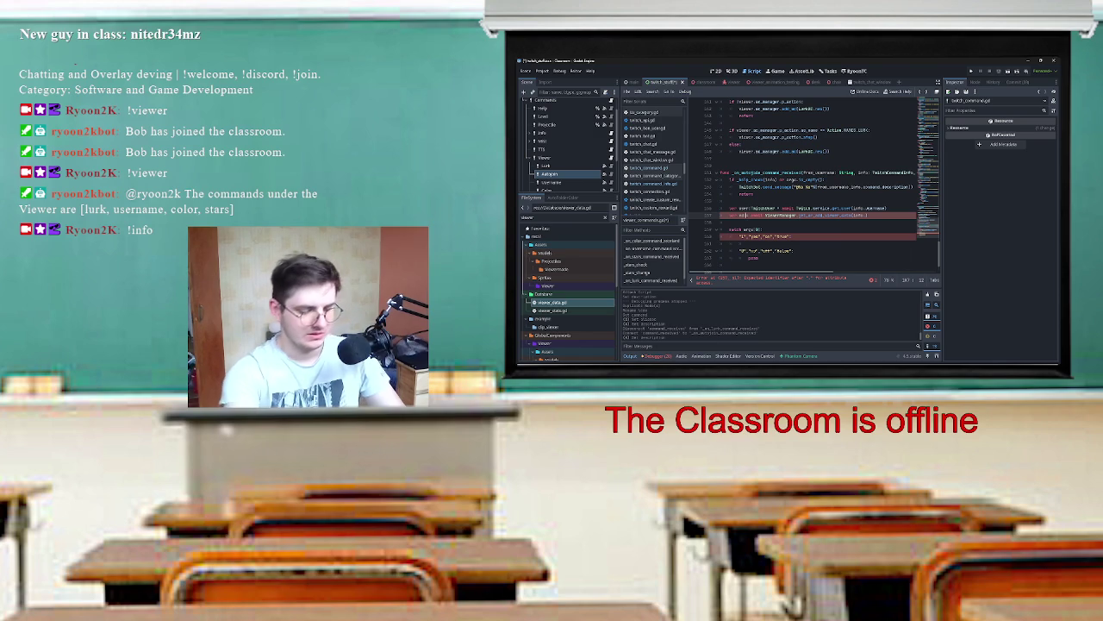
text(ViewerManager)
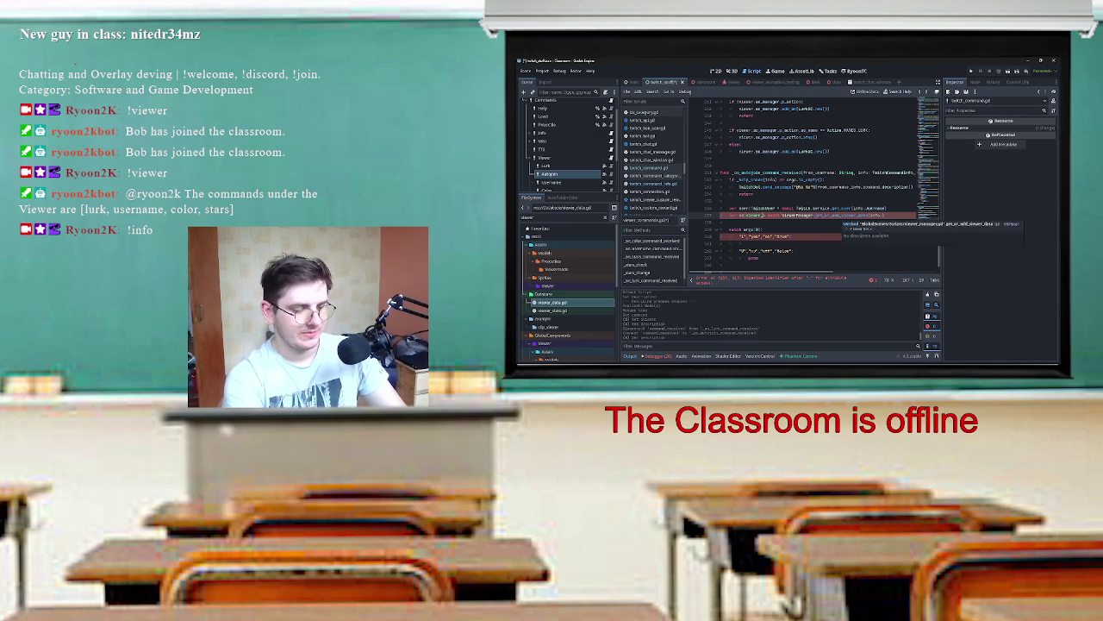
text(.ViewerData)
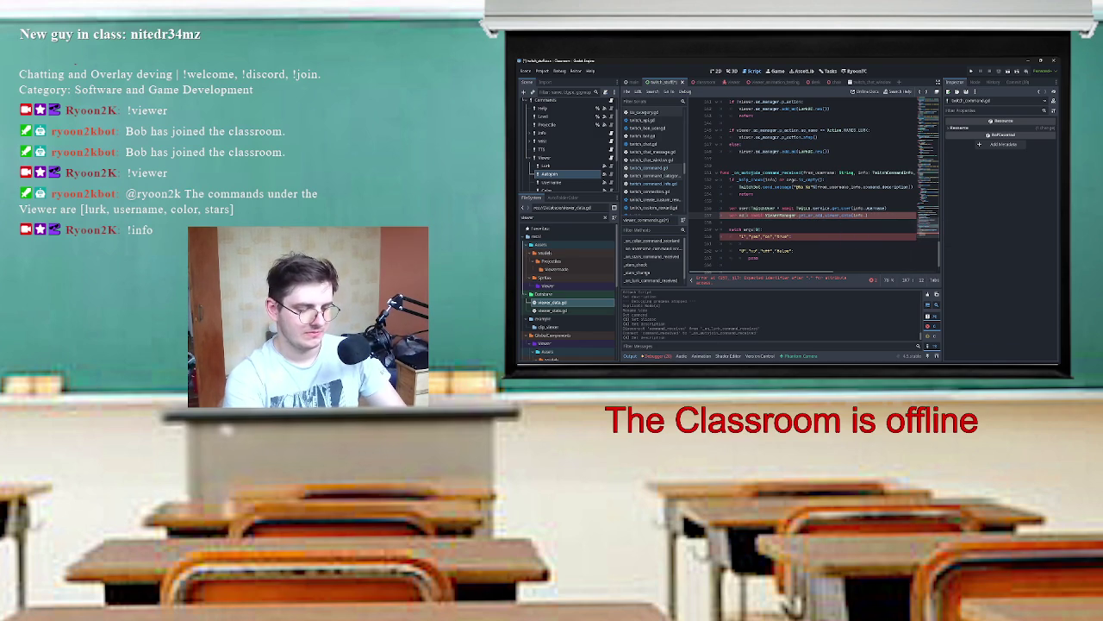
text(: Vi)
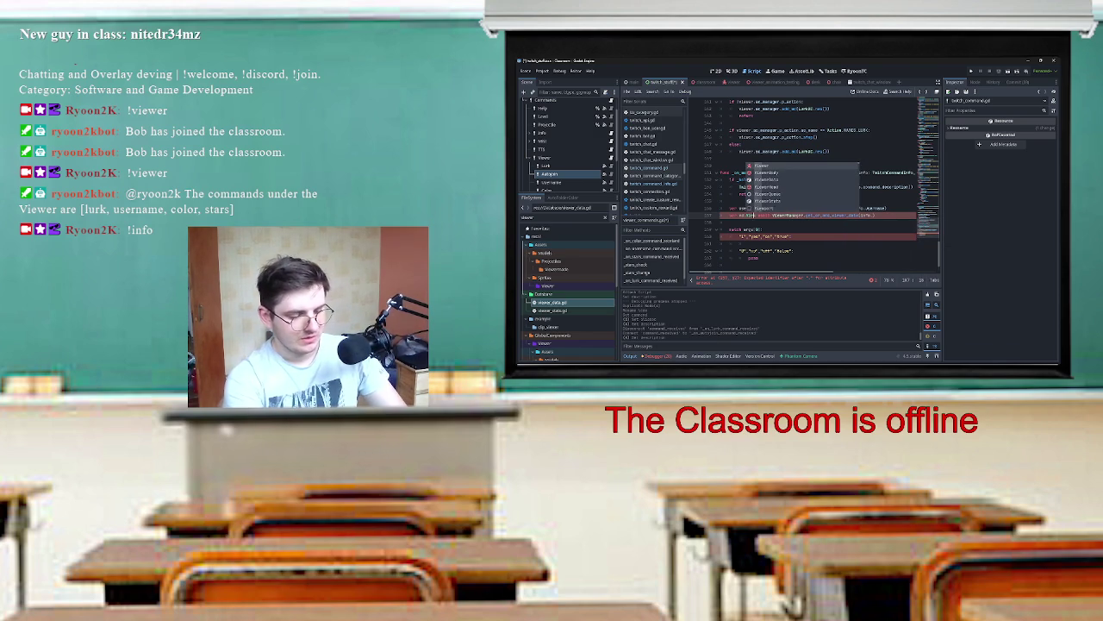
Step: Finish the viewer declaration with .id and remove the blank line in the match block
key(Return)
text(=)
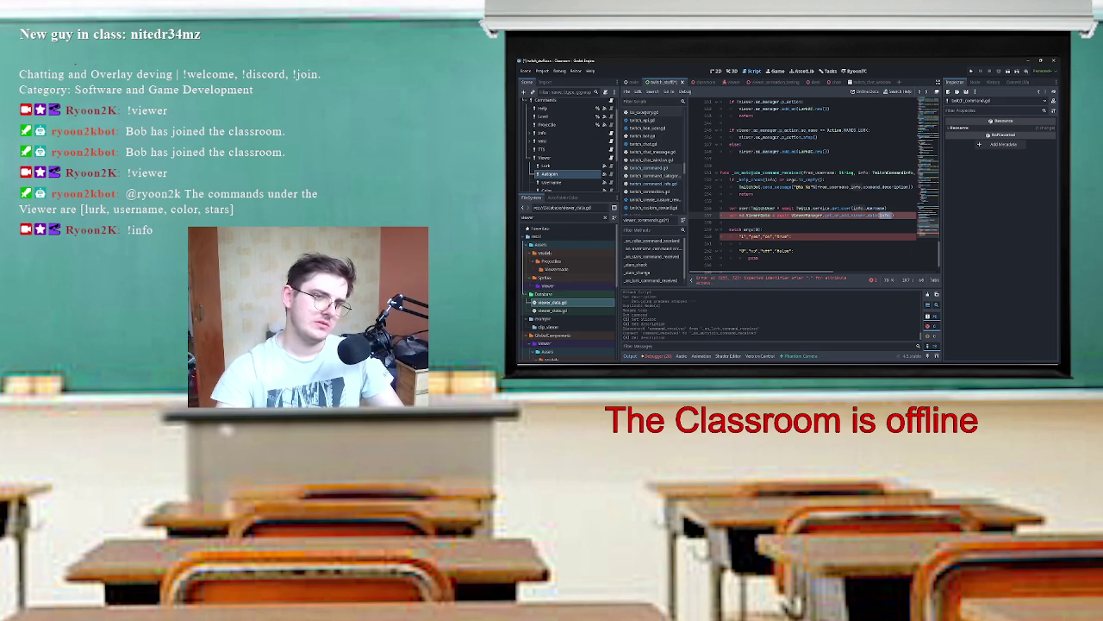
text(.id)
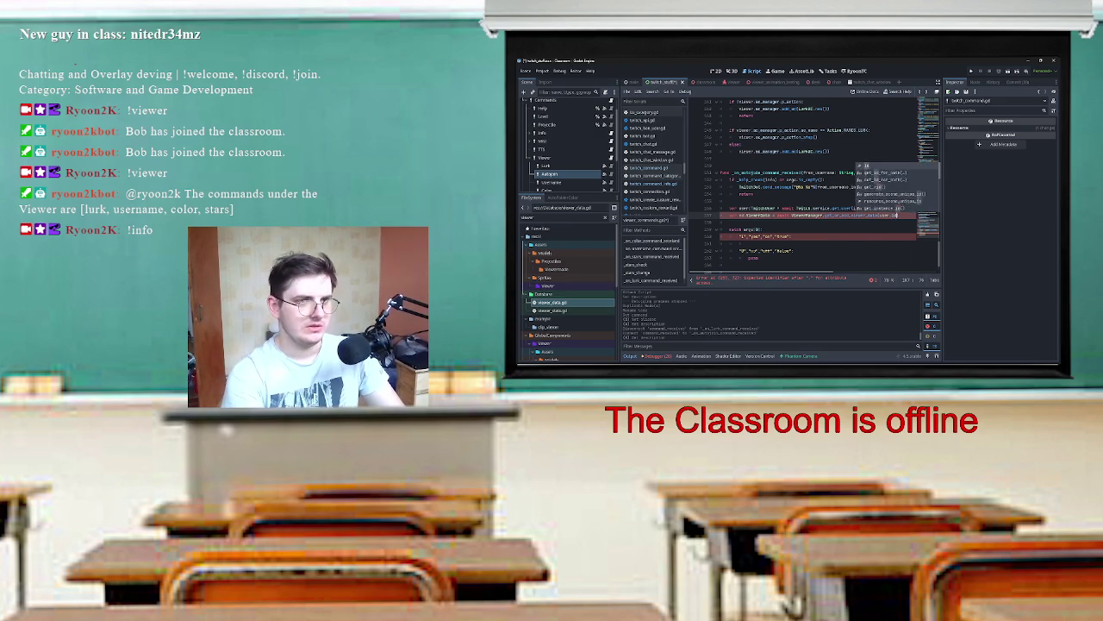
key(Escape)
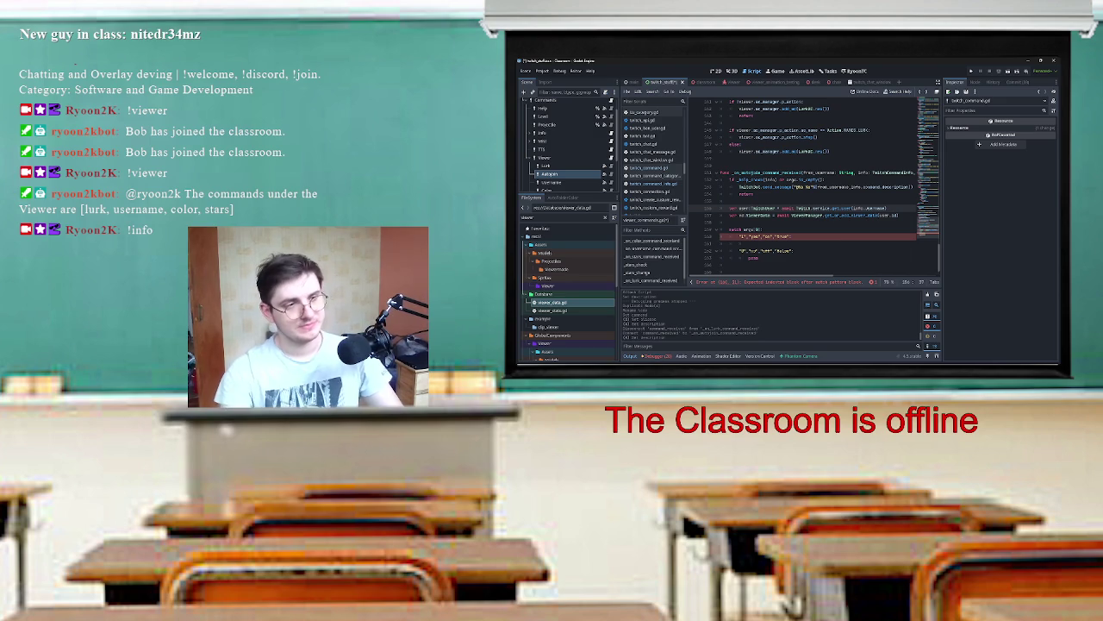
click(790, 236)
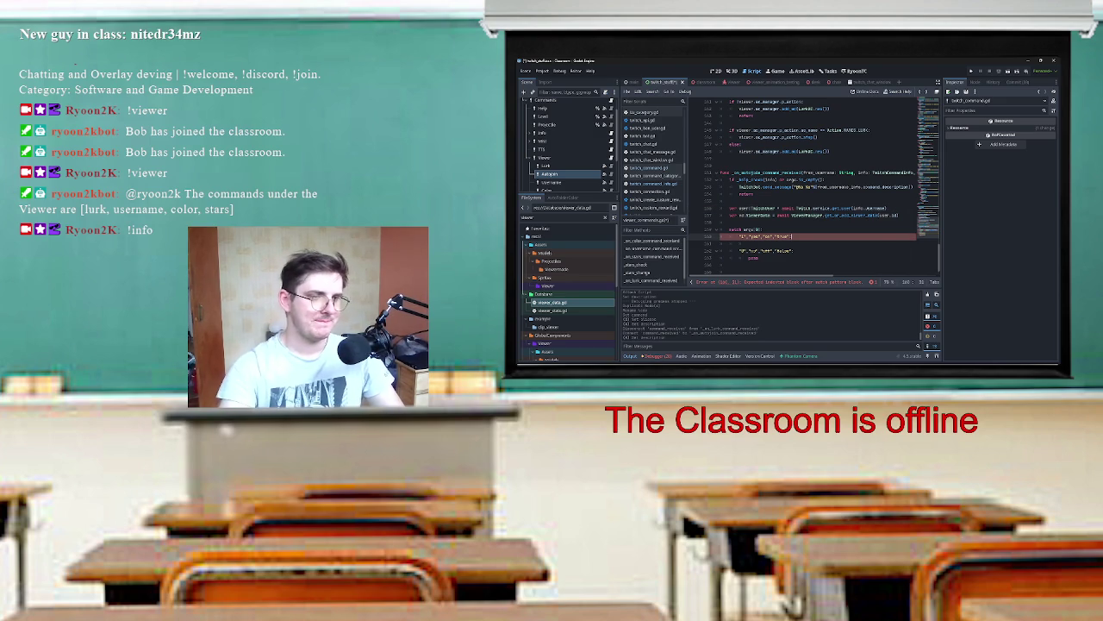
key(Return)
key(BackSpace)
key(BackSpace)
key(BackSpace)
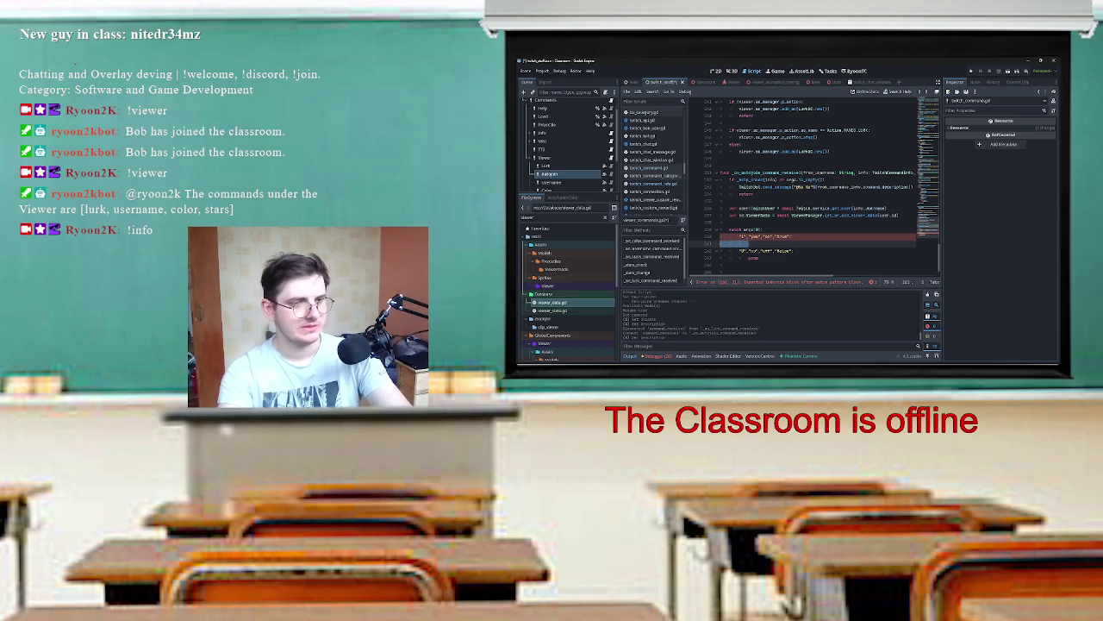
key(Delete)
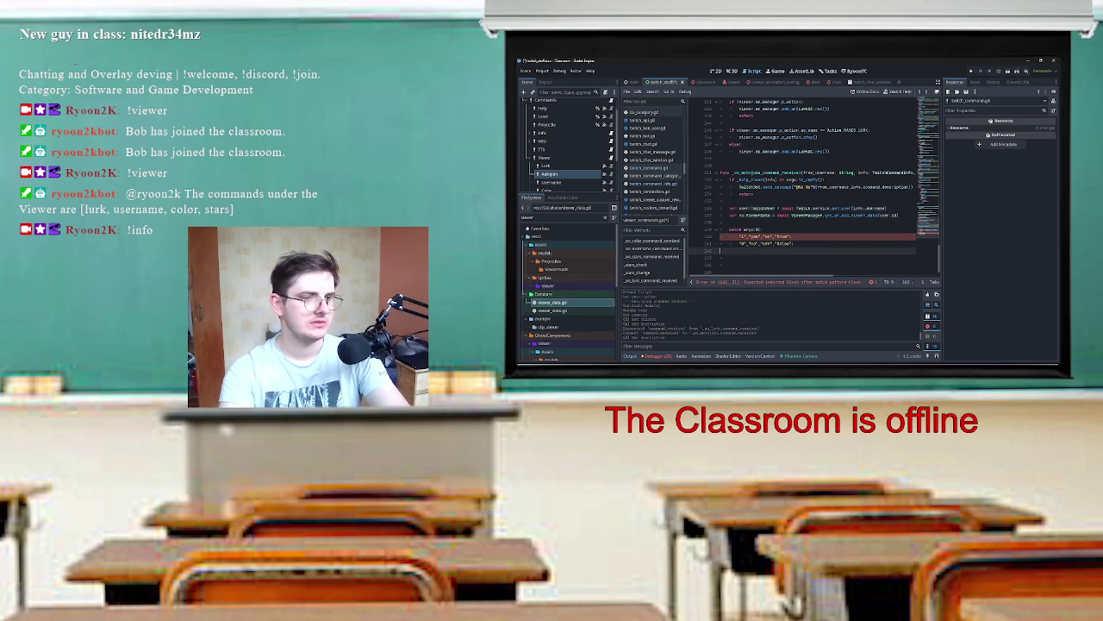
Step: Make the autojoin cases set viewer.auto_join to true and false, then save
click(790, 236)
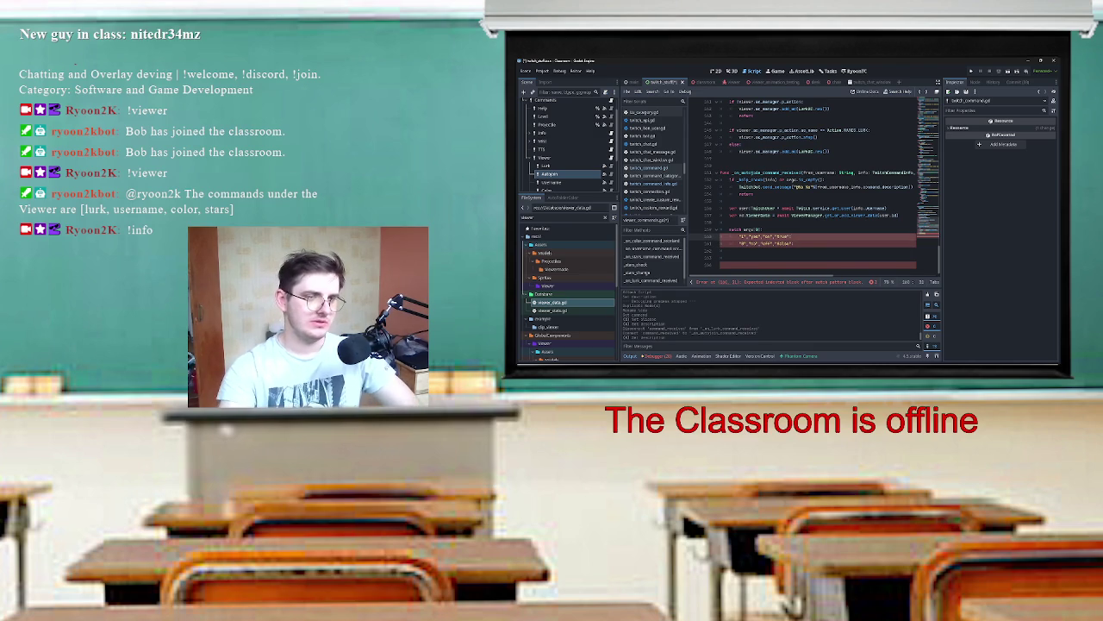
click(794, 243)
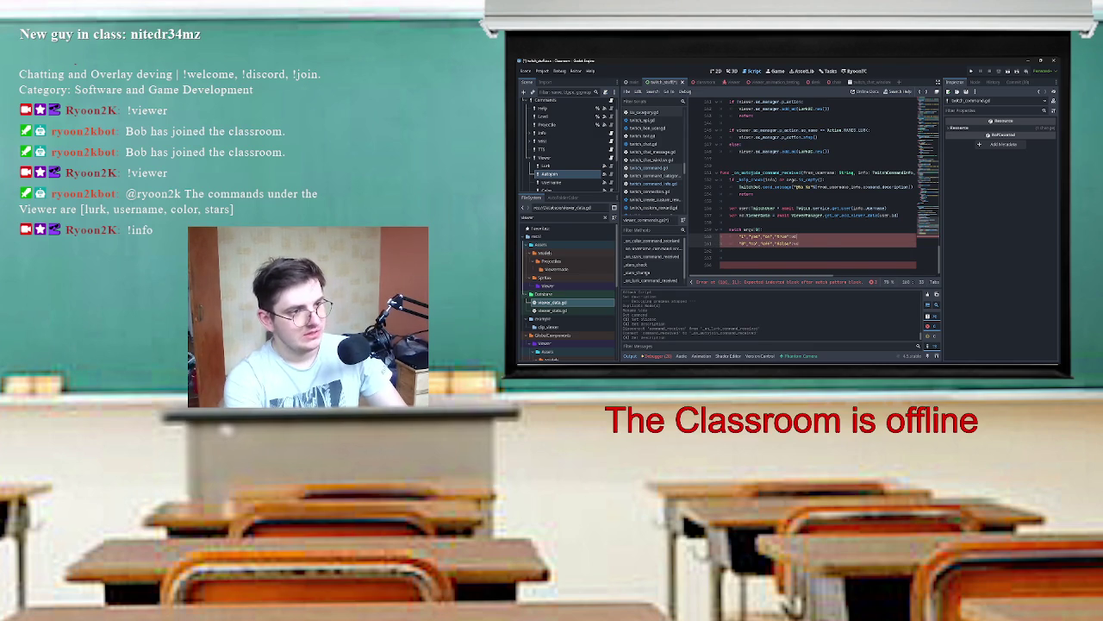
click(801, 186)
text(er.)
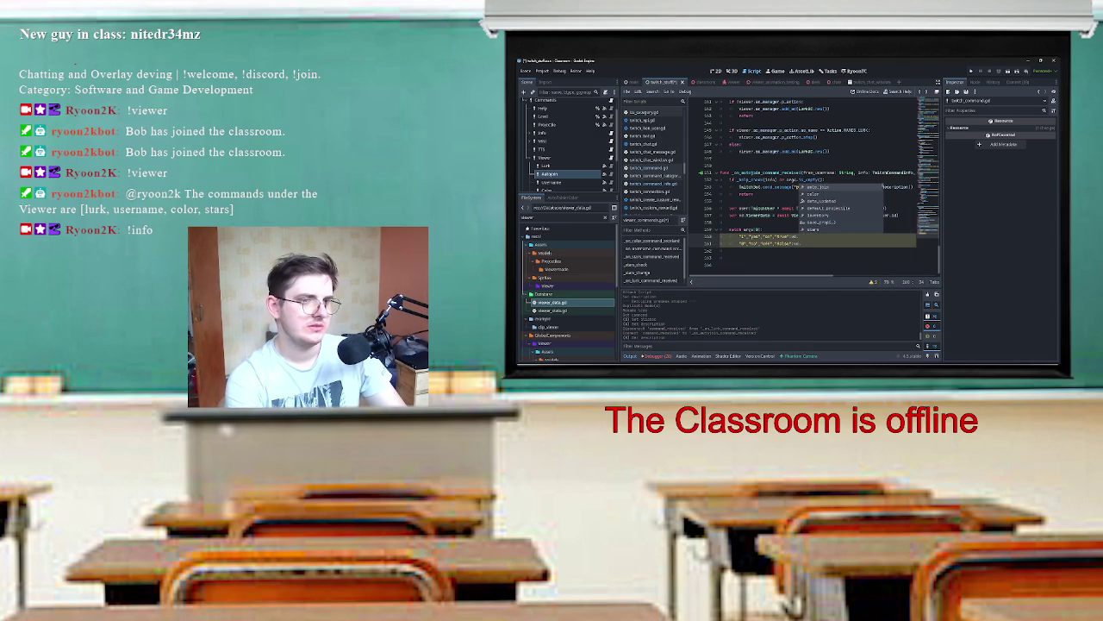
key(Return)
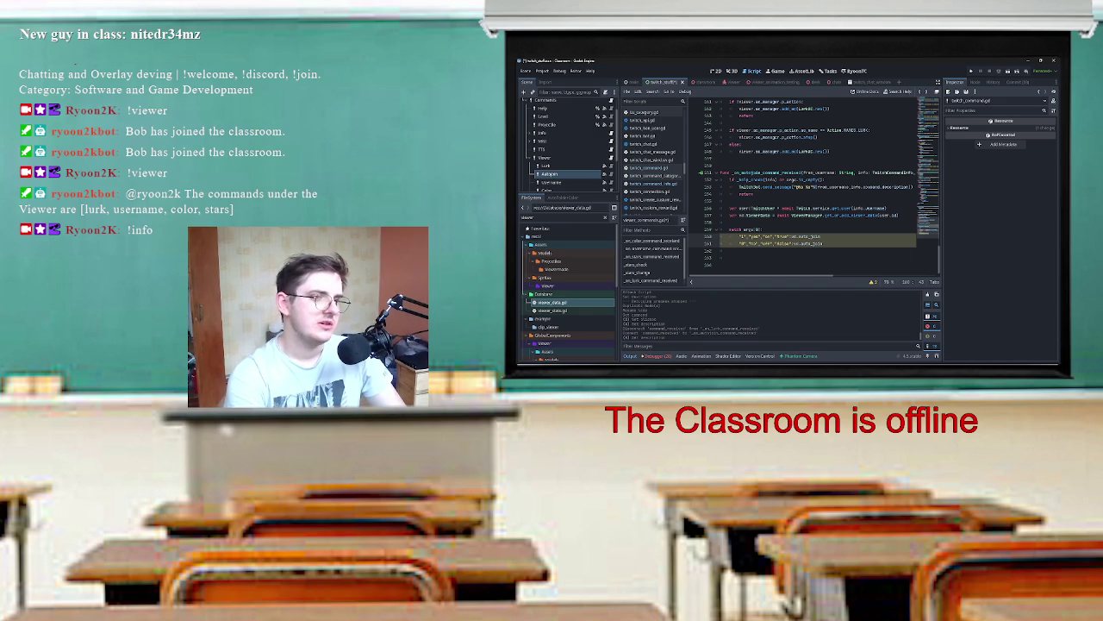
text(())
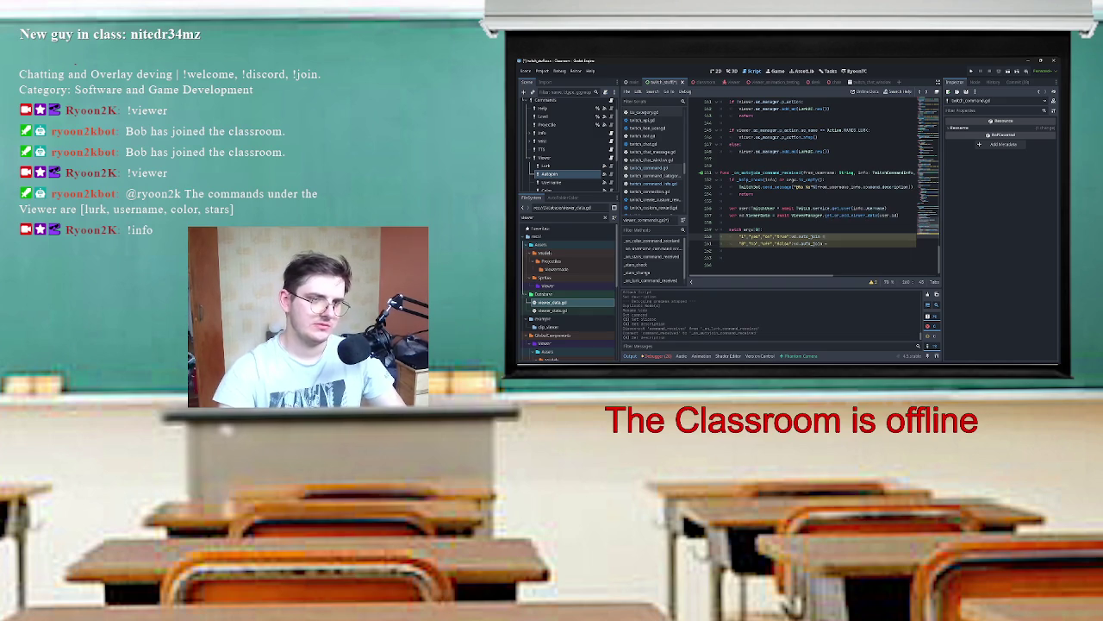
text(())
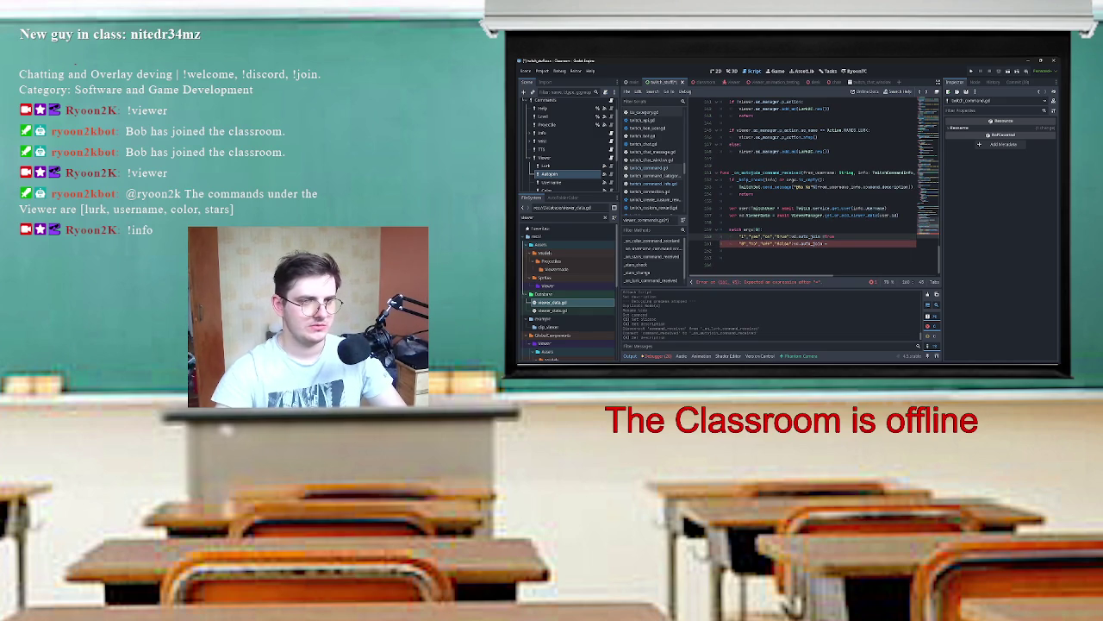
text(()
text(false)
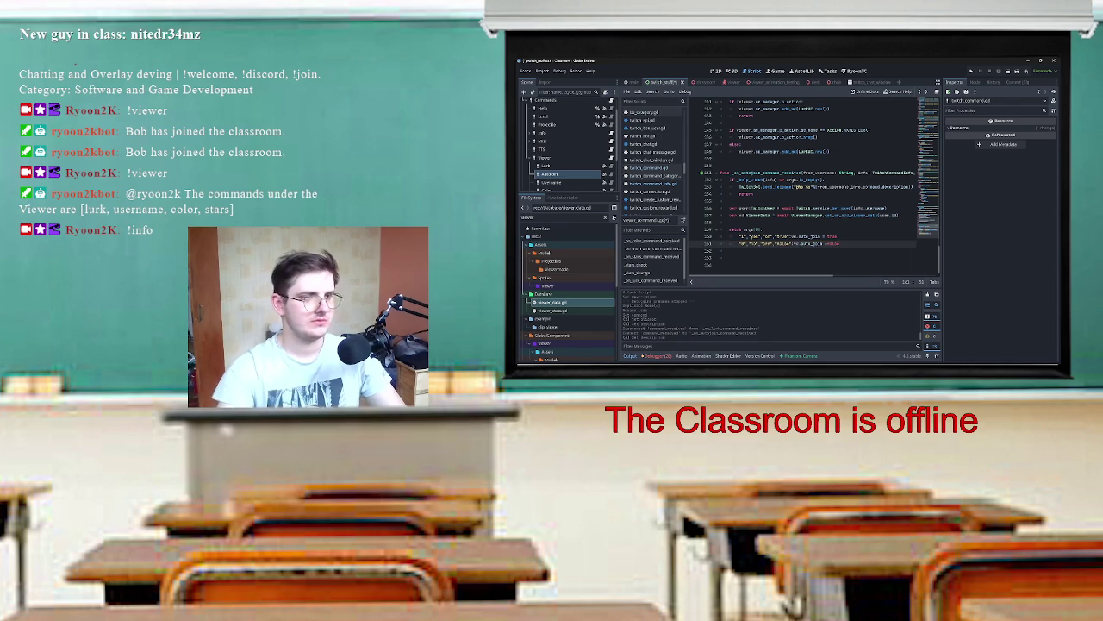
key(ctrl+s)
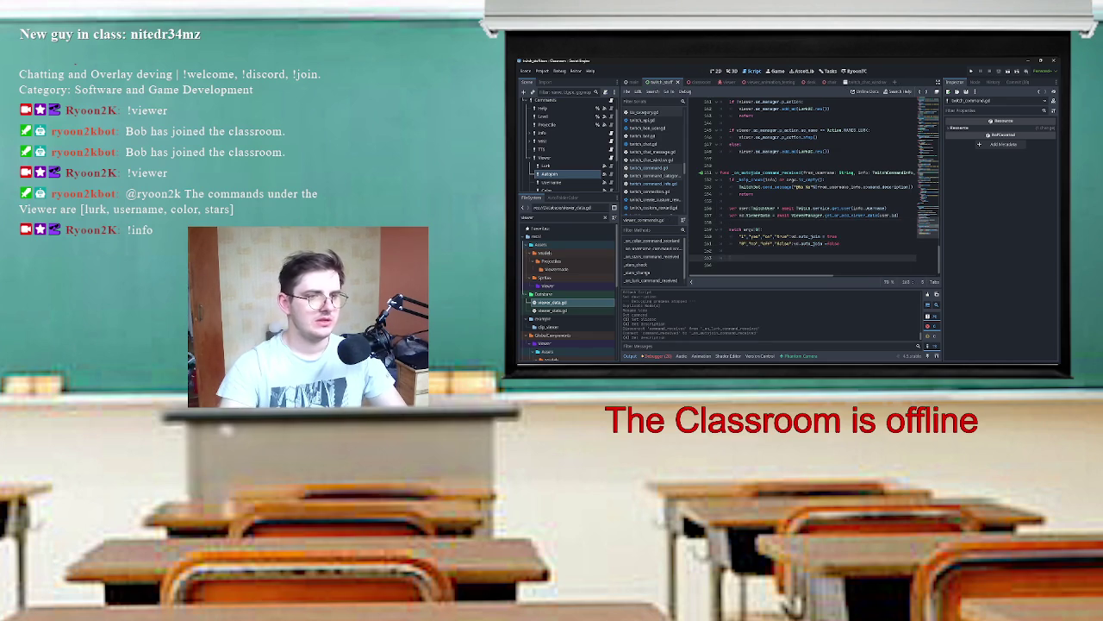
Step: Review viewer_data.gd, return to viewer_commands.gd, and show the Autojoin node's properties
click(652, 209)
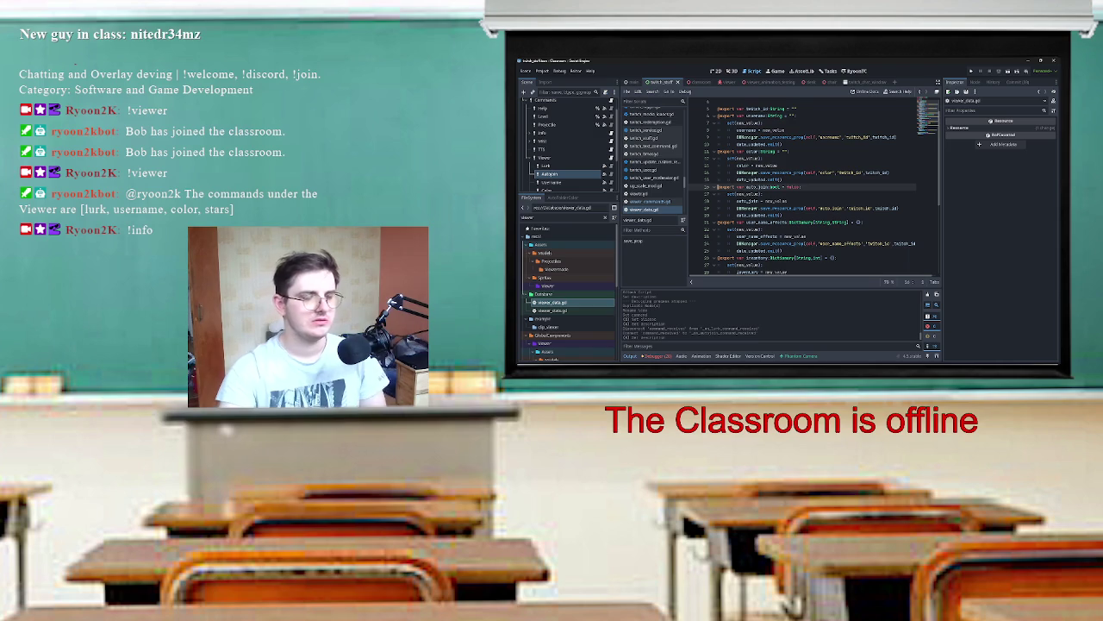
click(650, 201)
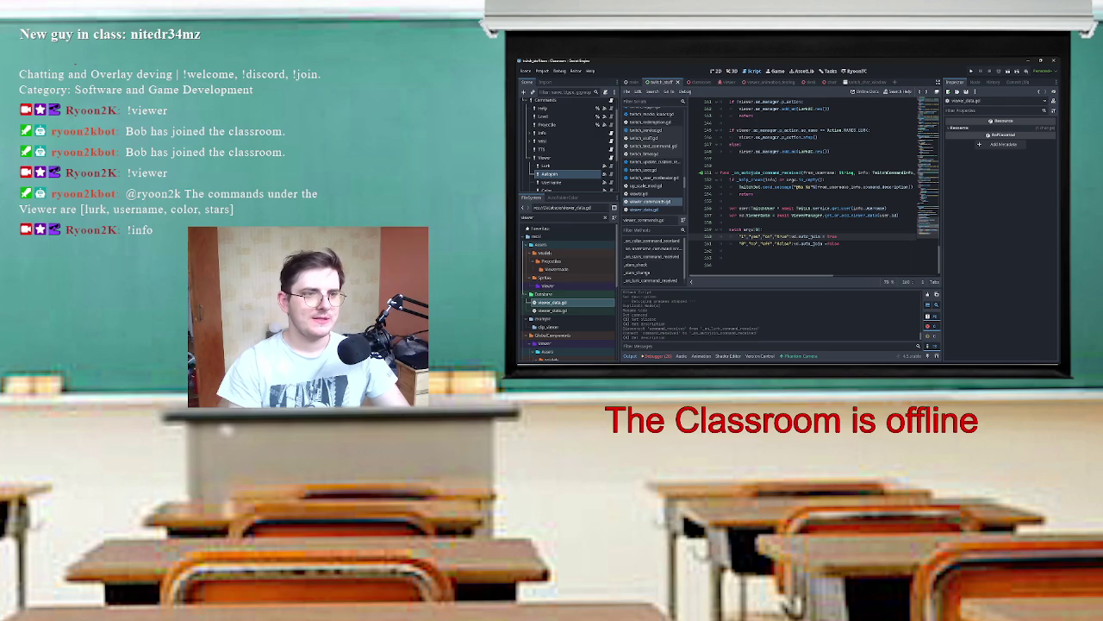
click(750, 229)
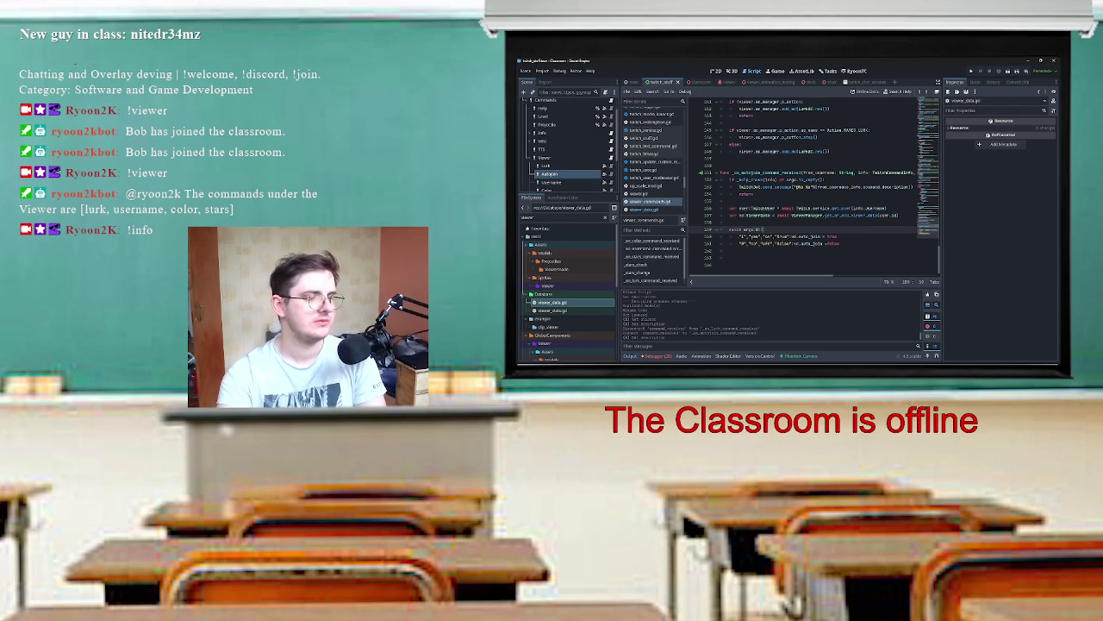
click(550, 174)
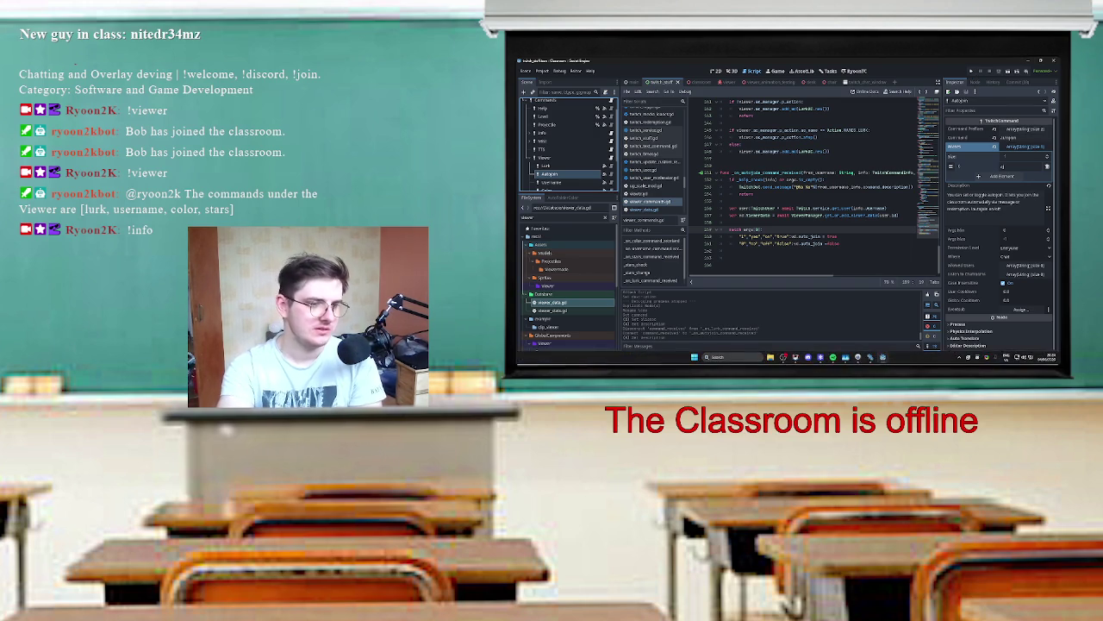
Step: Launch Godot from the Start menu and run the Classroom project
click(694, 357)
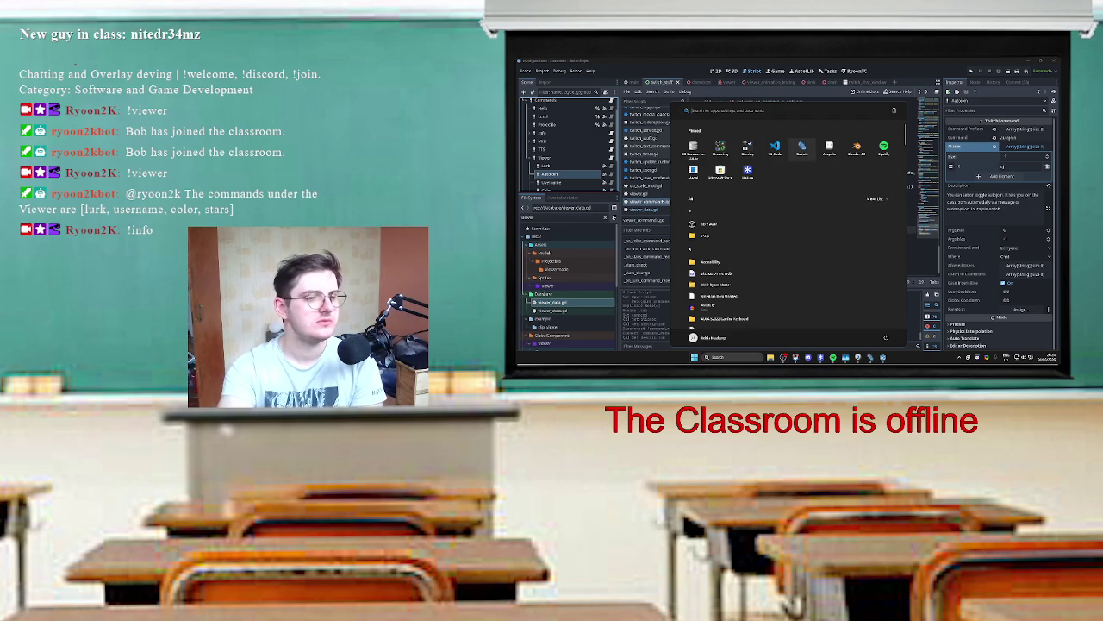
click(802, 148)
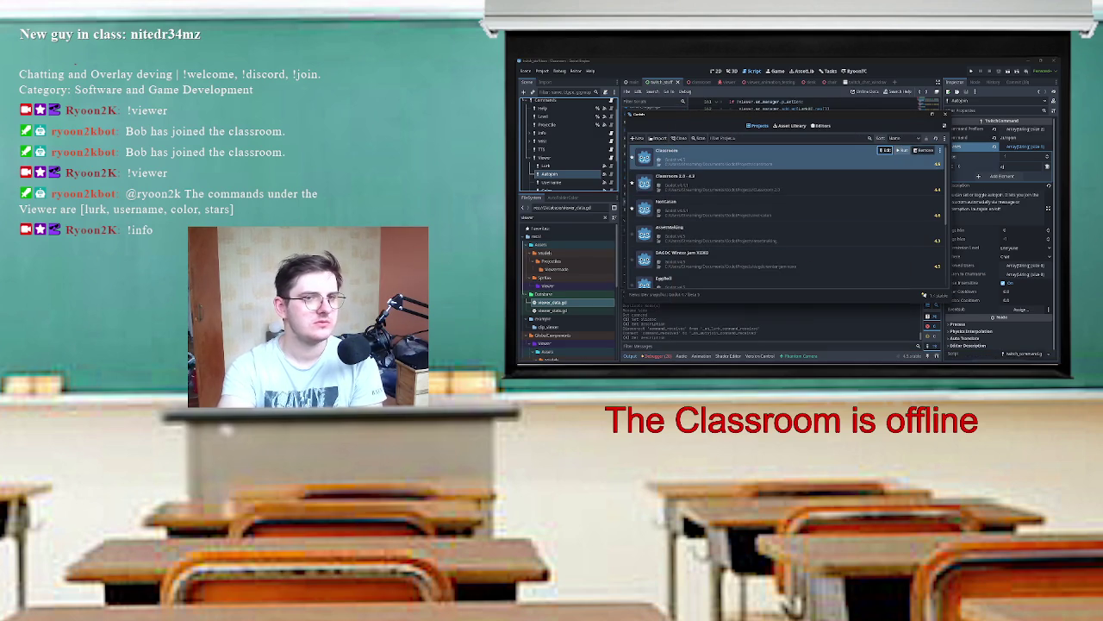
click(885, 150)
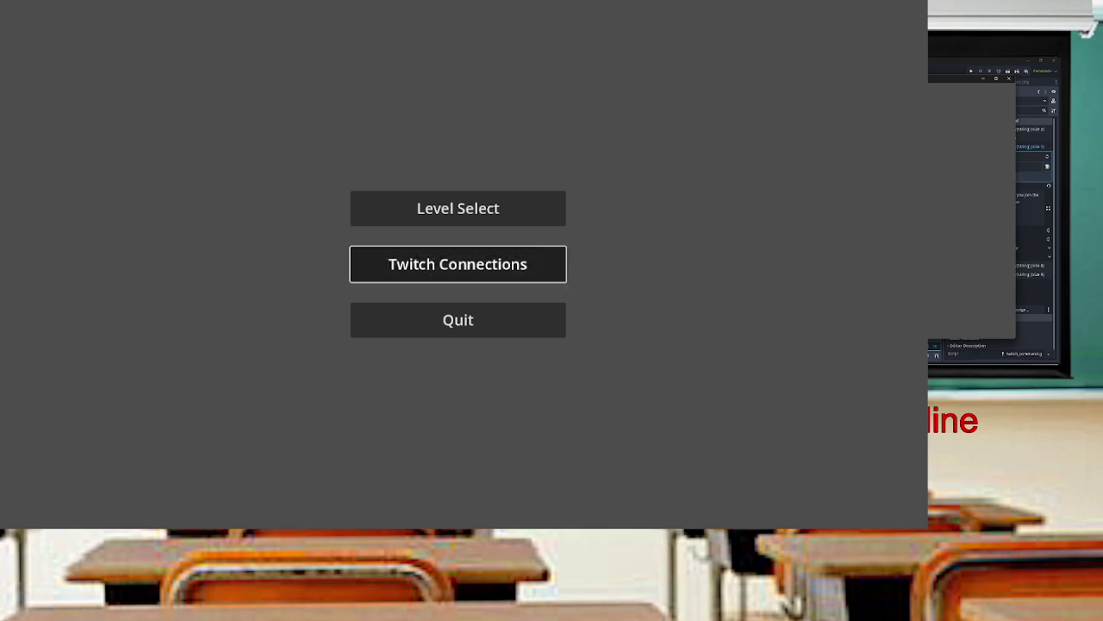
Step: Connect the game to Twitch, then load the classroom level from Level Select
click(458, 264)
click(421, 255)
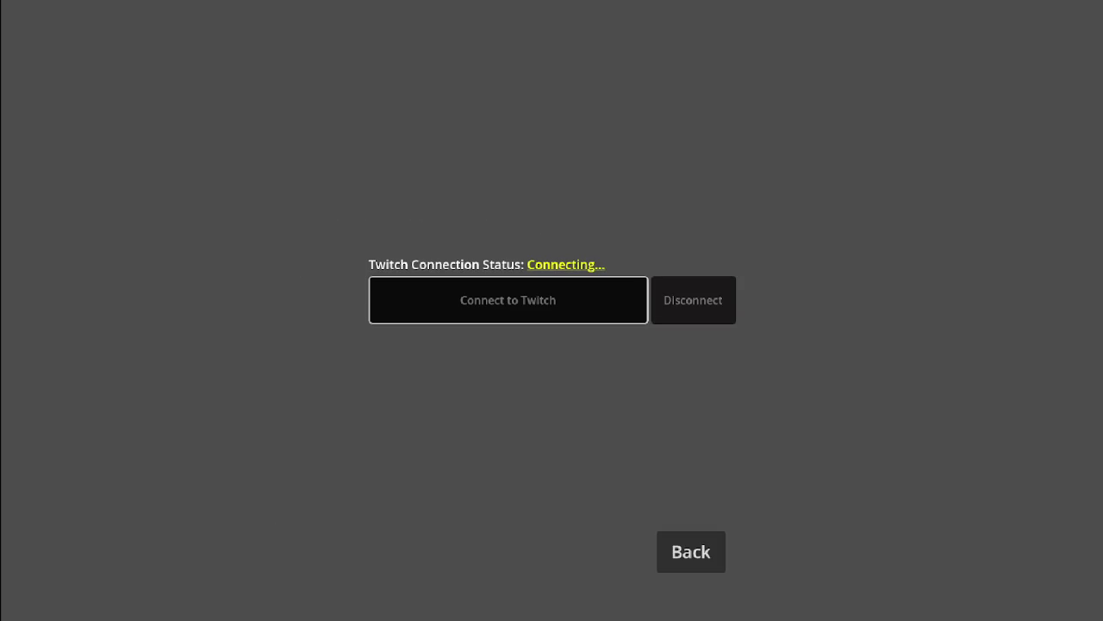
click(691, 552)
click(551, 244)
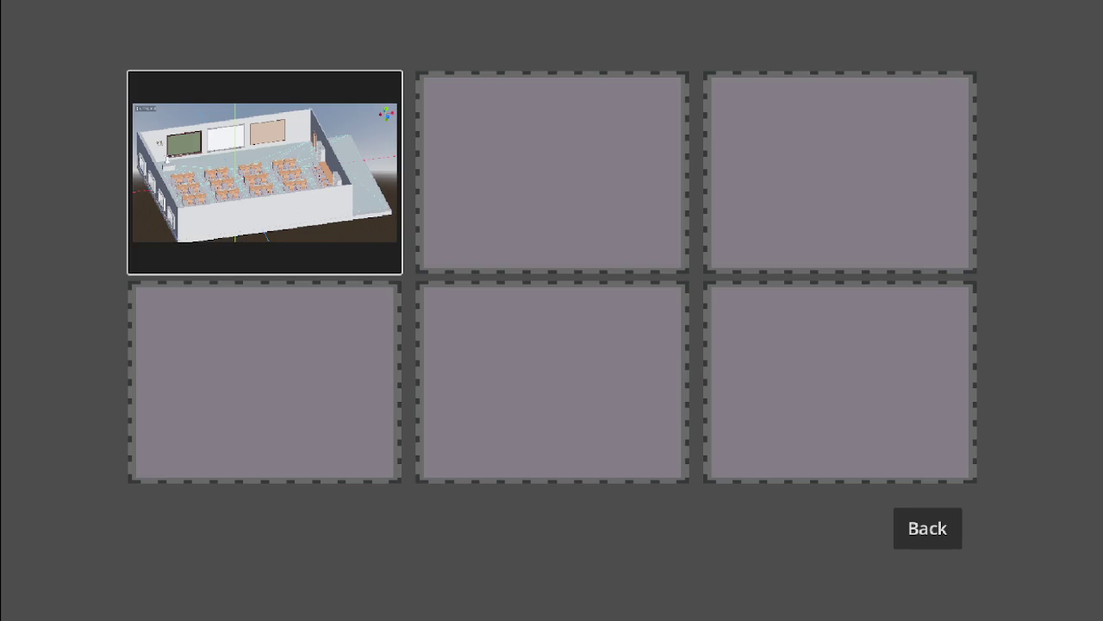
click(265, 172)
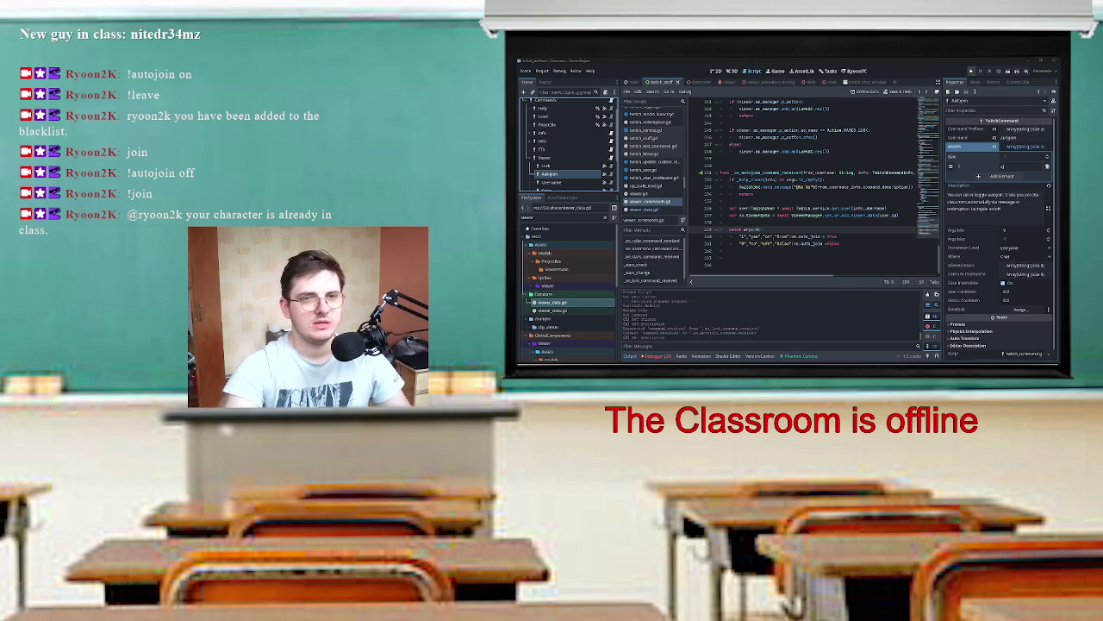
Step: Run the project with F5 and switch to the game window
key(F5)
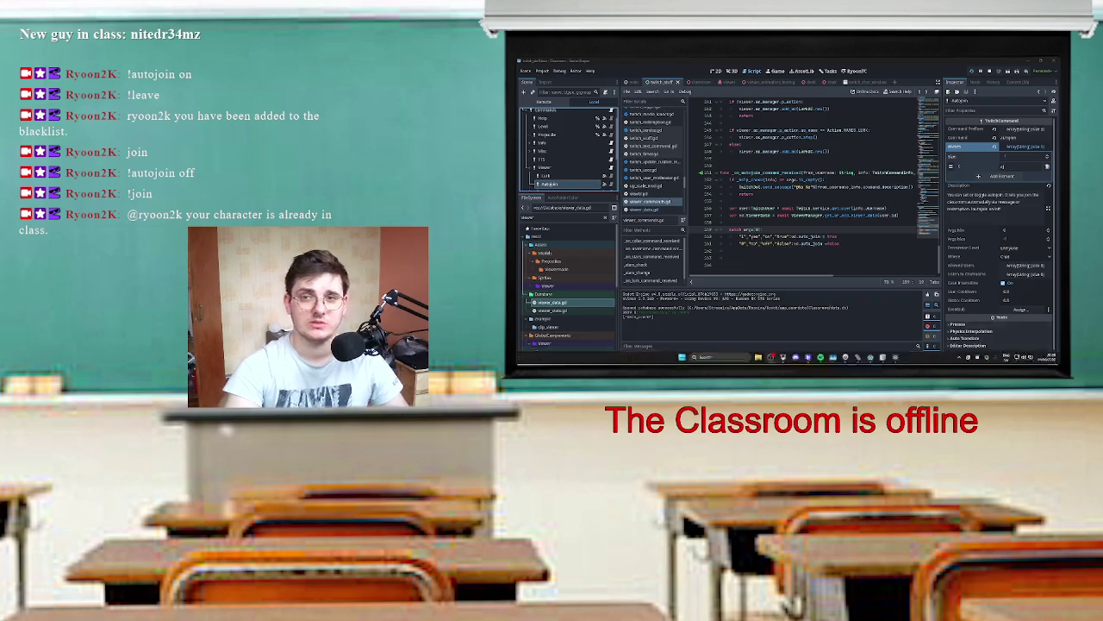
key(alt+Tab)
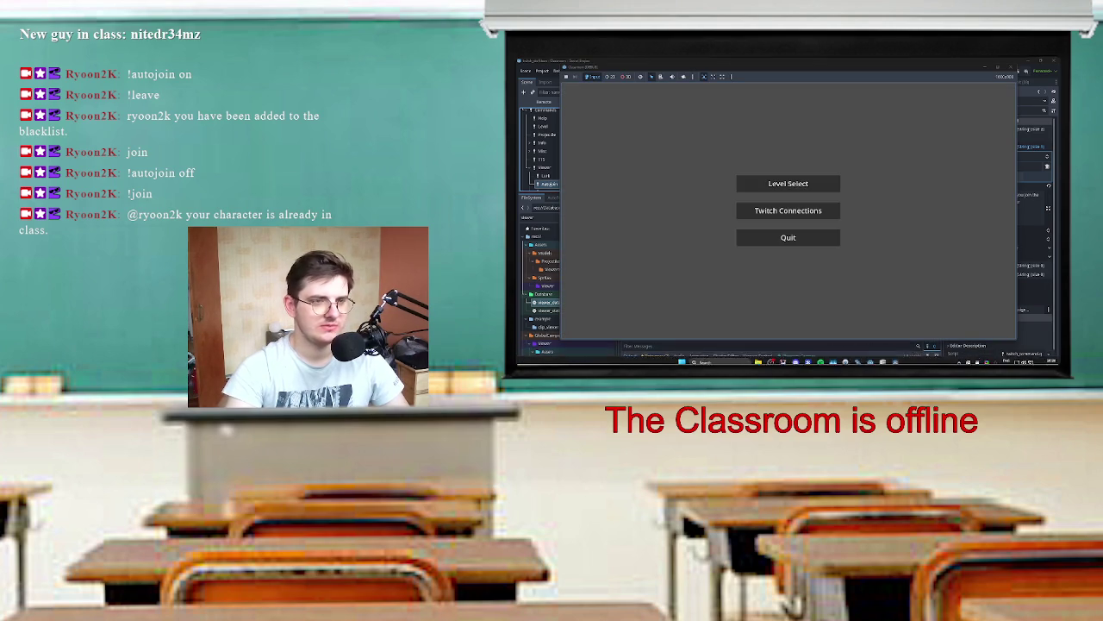
Step: Connect to Twitch from the game menu and load the classroom level
click(788, 209)
click(769, 206)
click(845, 309)
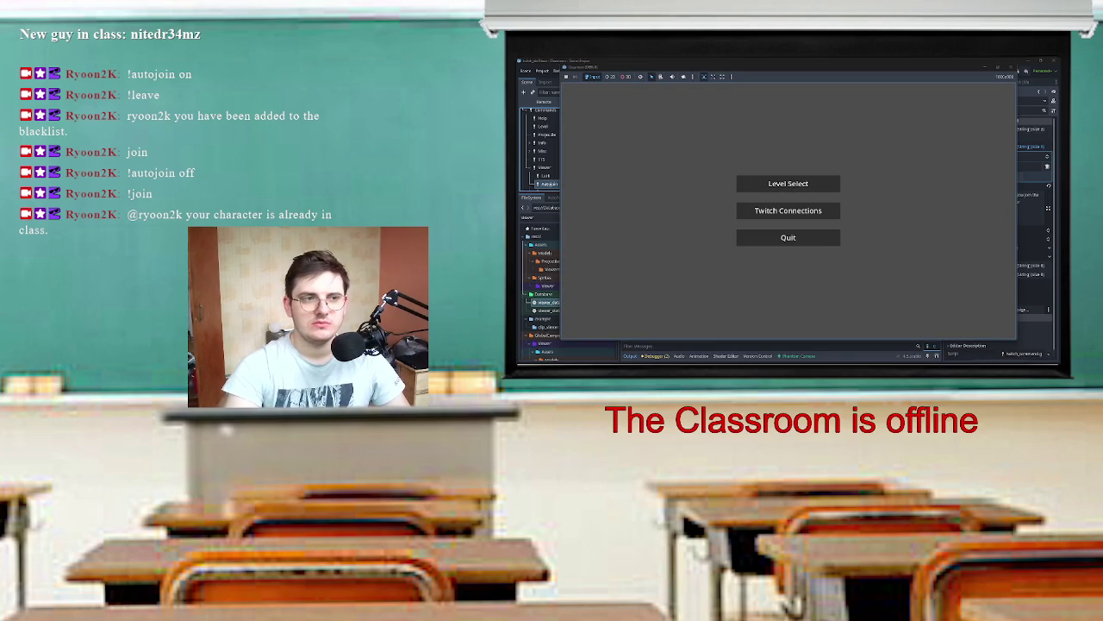
click(787, 183)
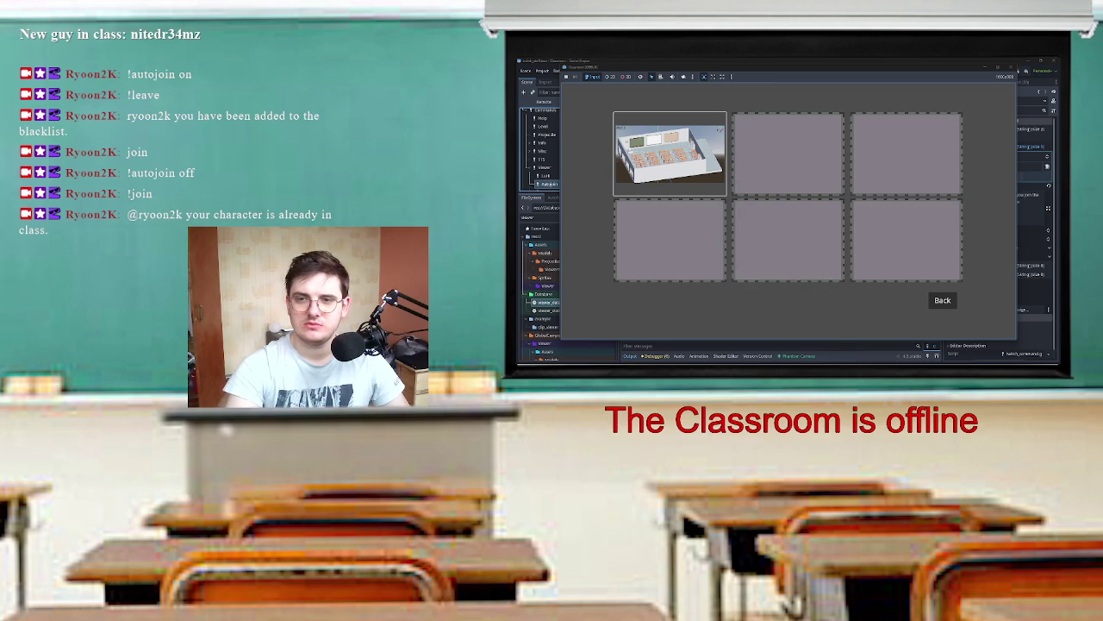
click(670, 154)
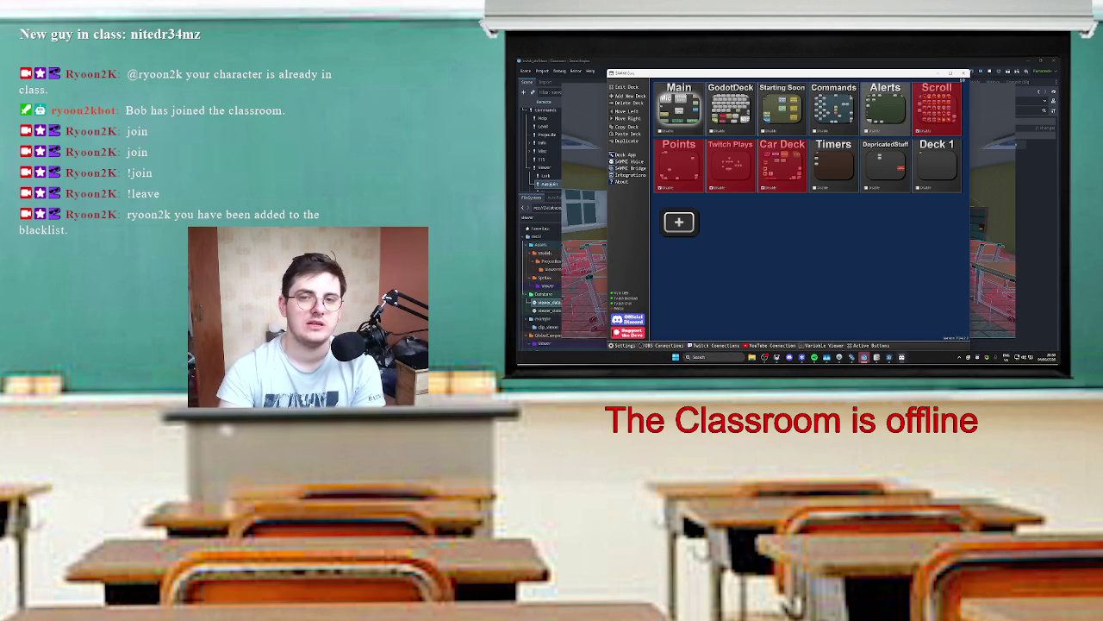
Step: Open the Commands deck, then edit and save the Leave button's commands
double_click(834, 108)
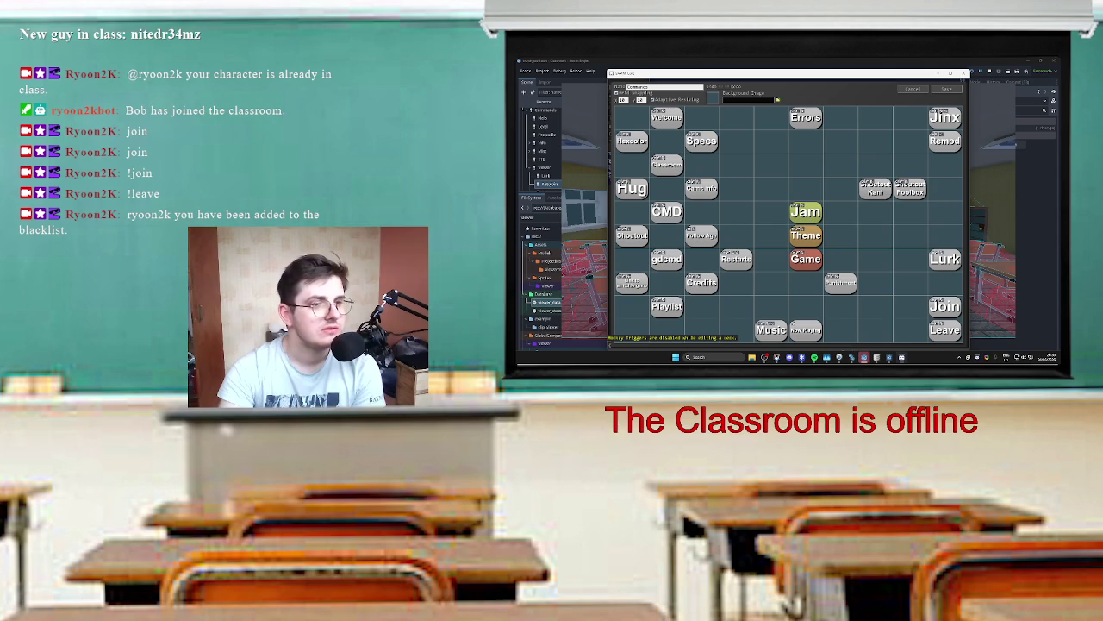
double_click(945, 329)
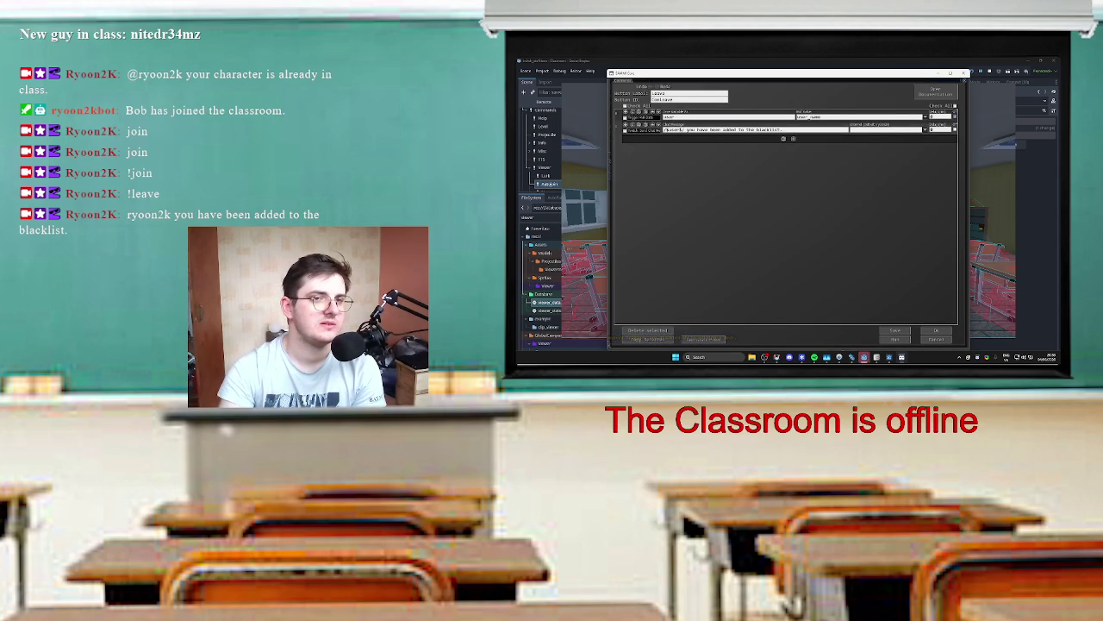
click(936, 338)
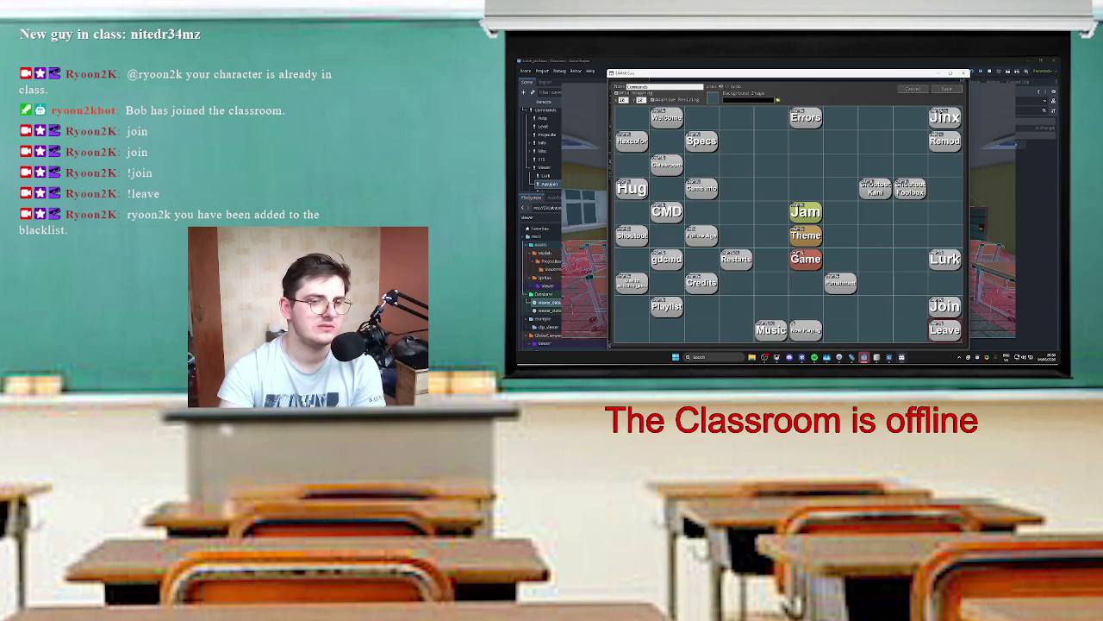
right_click(940, 331)
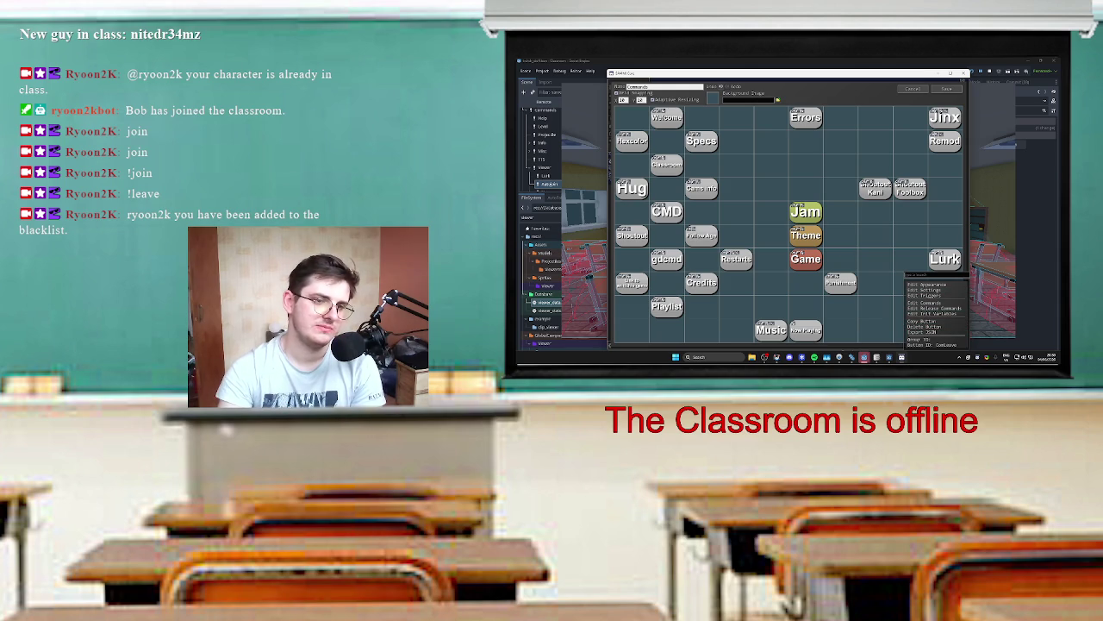
click(922, 303)
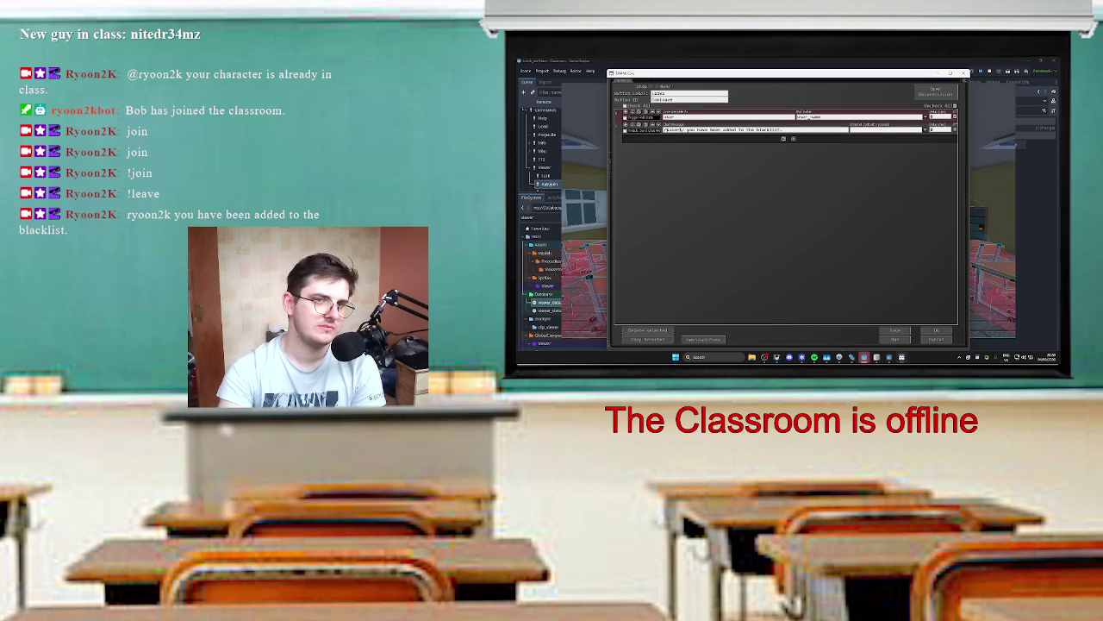
click(936, 330)
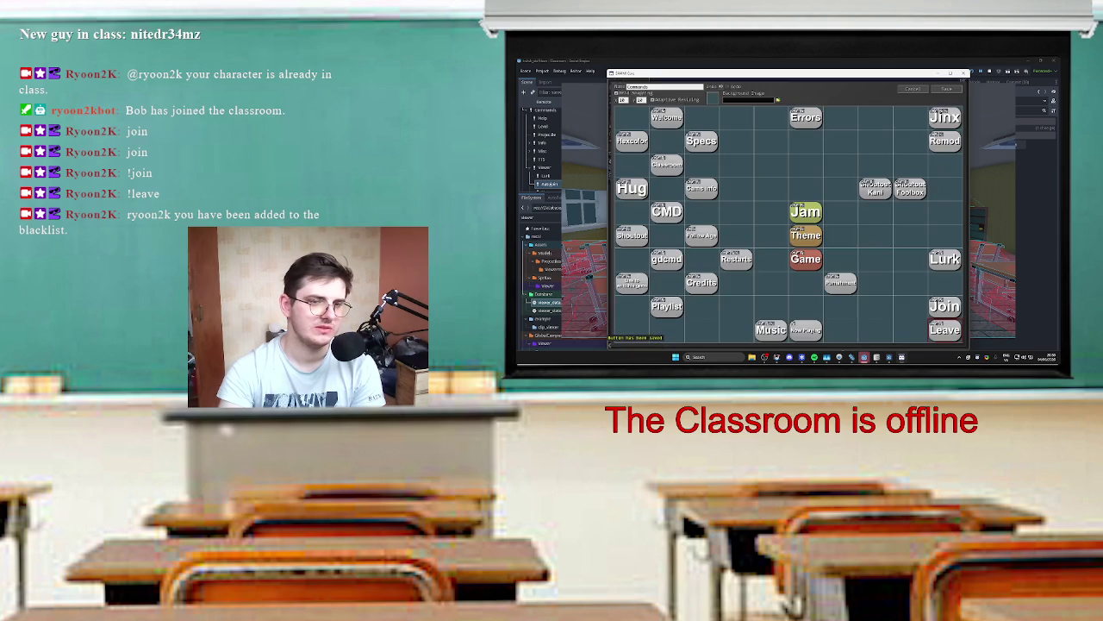
Step: Save the Join button and the Commands deck, then minimize SAMMI
double_click(945, 319)
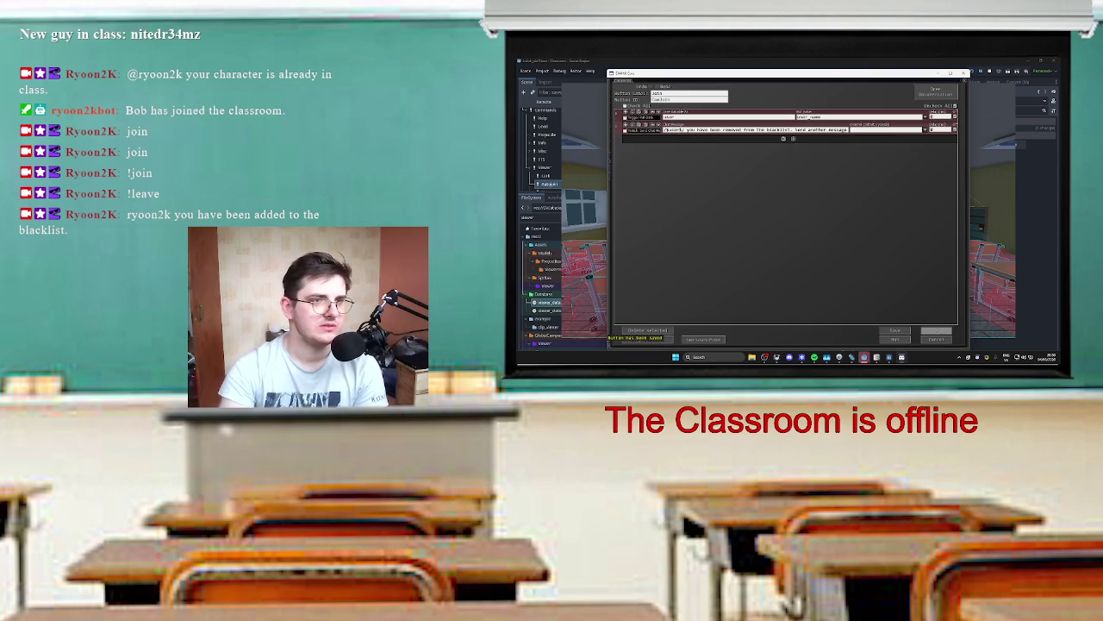
click(936, 330)
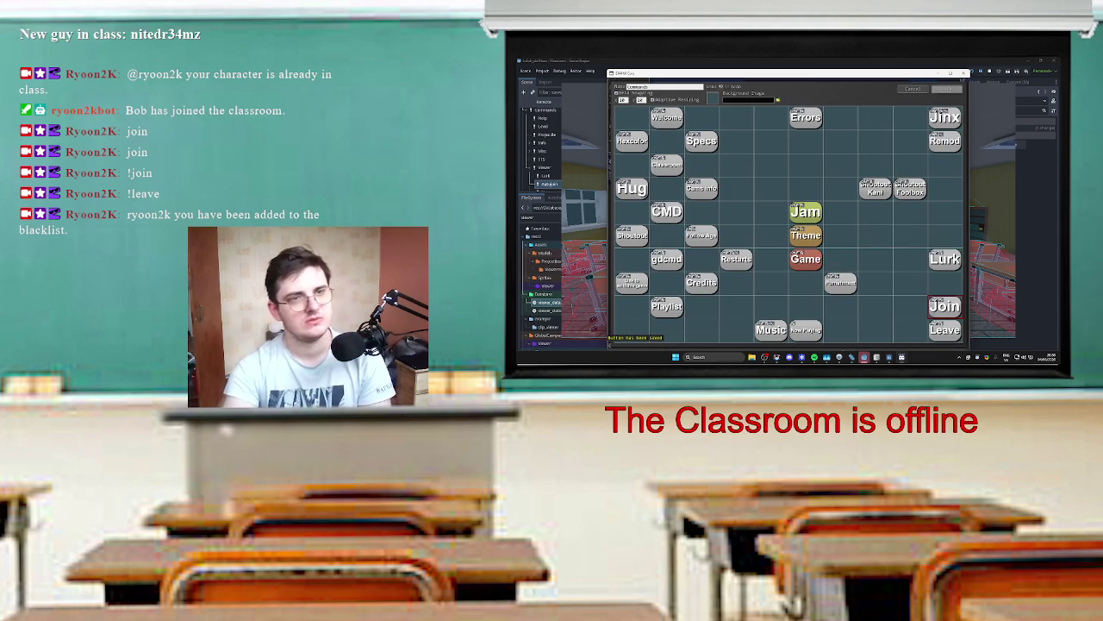
click(946, 89)
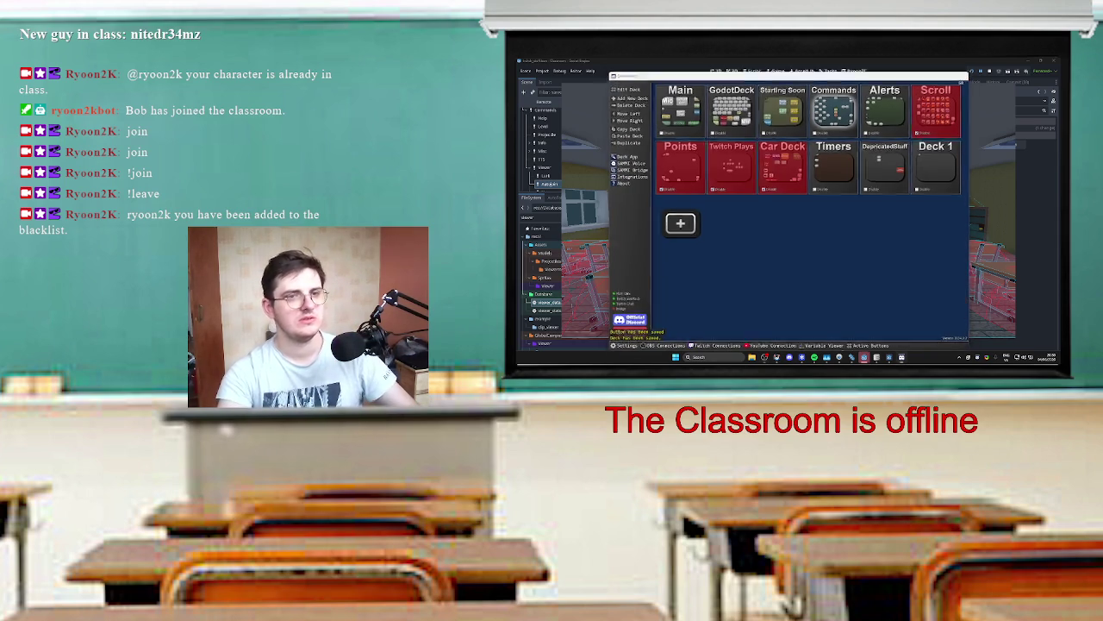
click(964, 73)
Step: Bring the Godot editor to the front and look over the current script
mouse_move(864, 357)
click(836, 326)
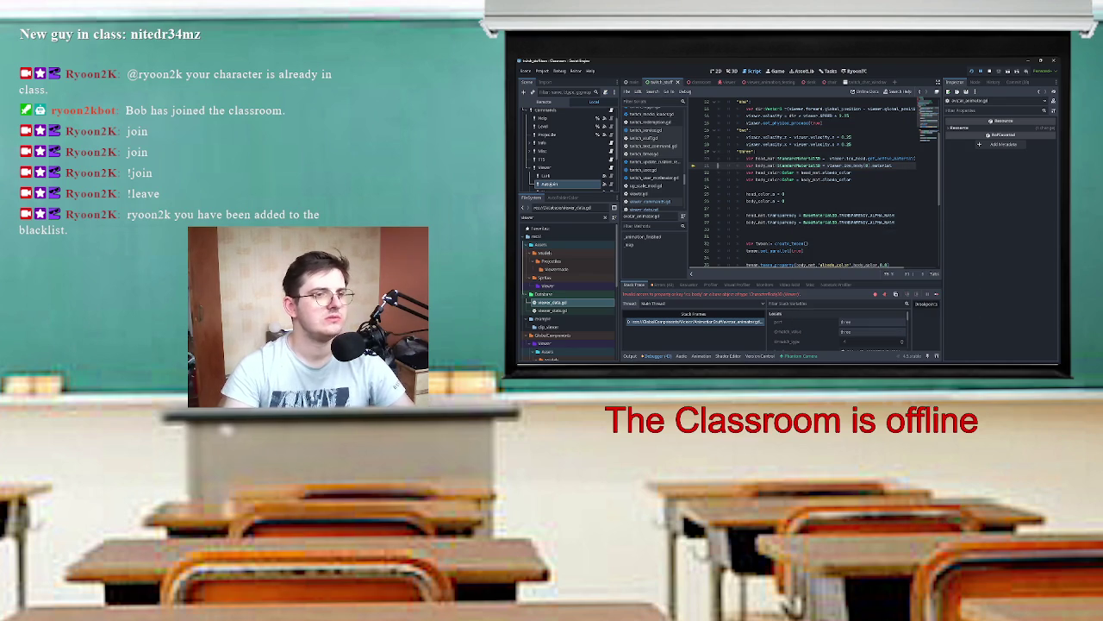
scroll(814, 185, up, 3)
scroll(814, 185, down, 4)
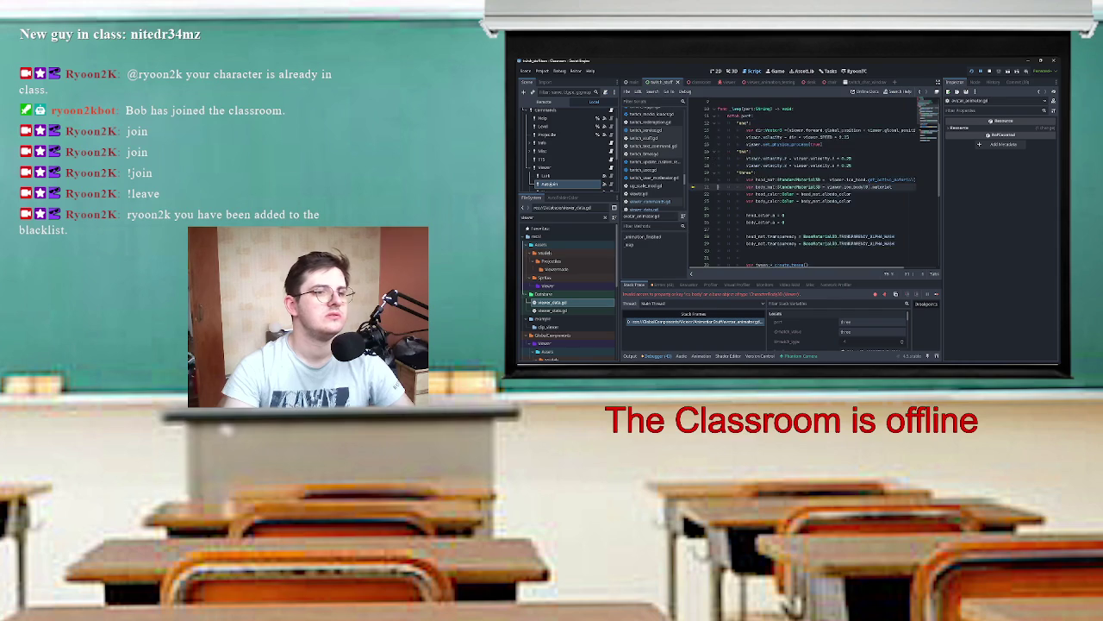
scroll(802, 181, right, 2)
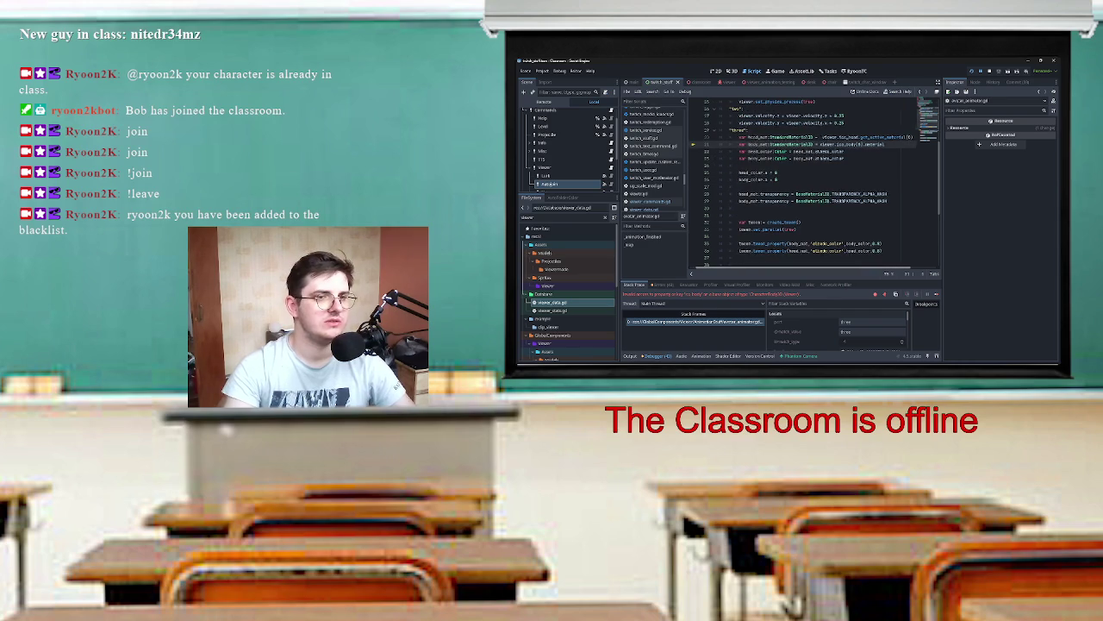
scroll(802, 181, left, 2)
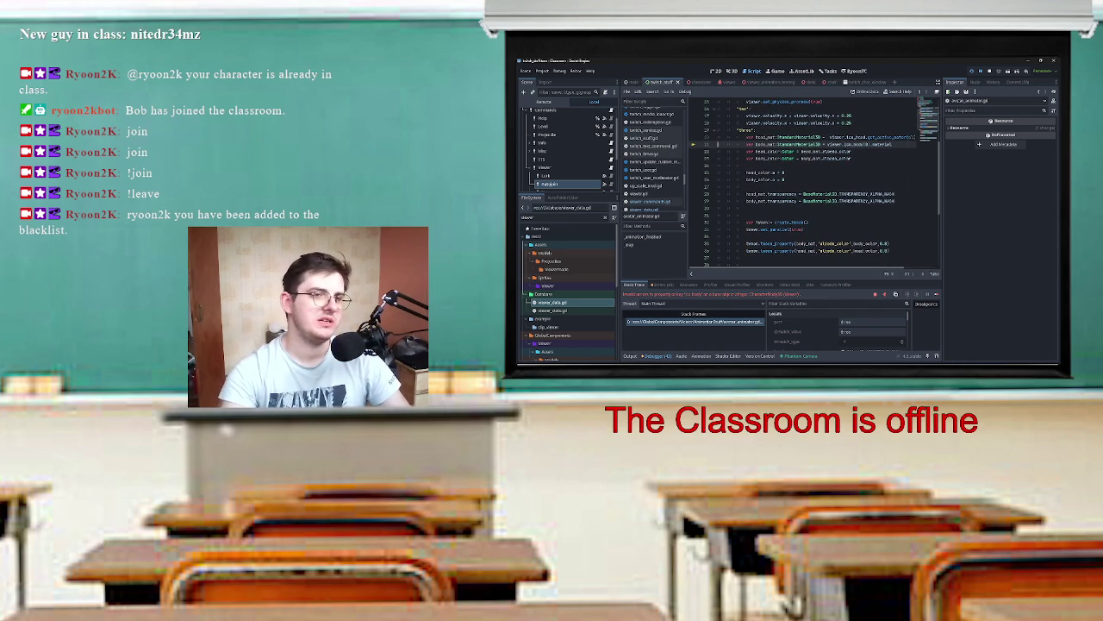
scroll(565, 151, up, 2)
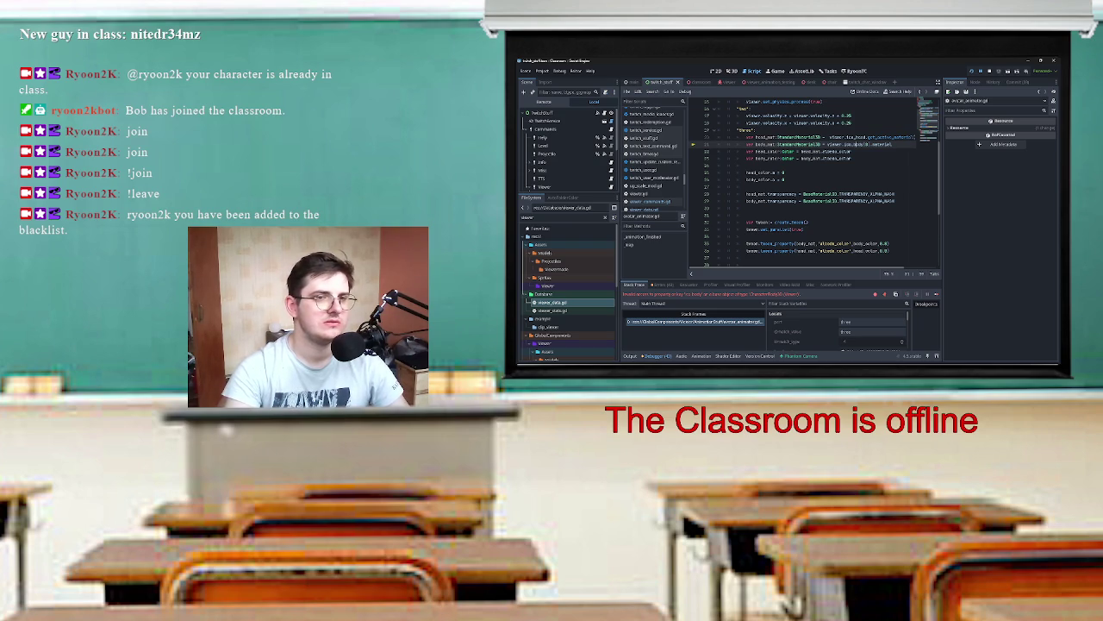
scroll(804, 184, right, 1)
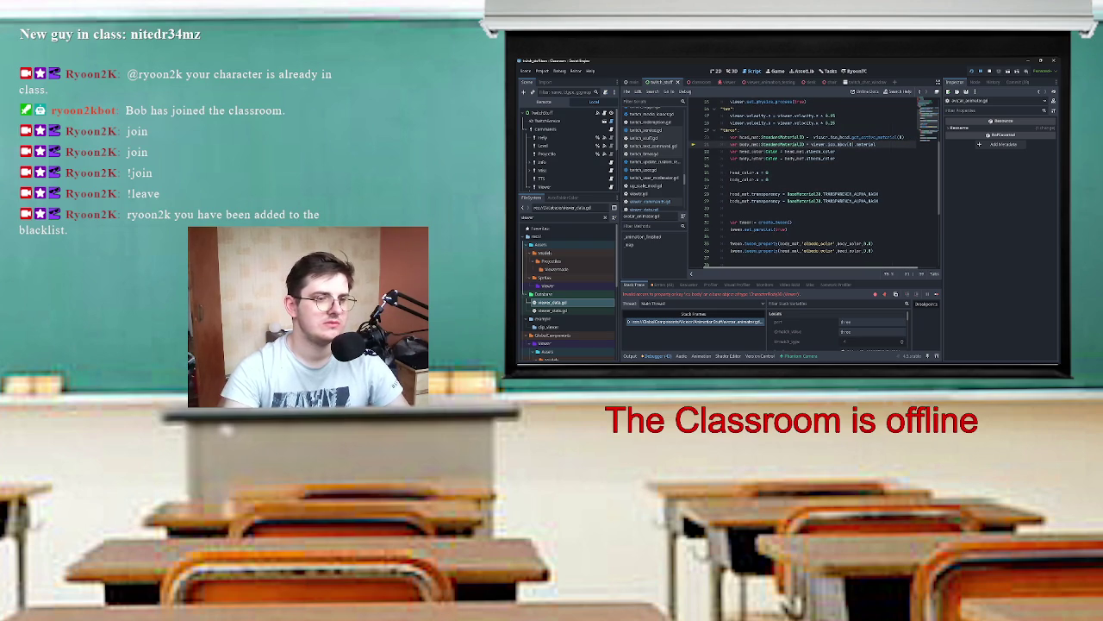
Step: Browse avatar_animator.gd and viewer.gd, then open body.gd from viewer.gd's body reference
click(646, 112)
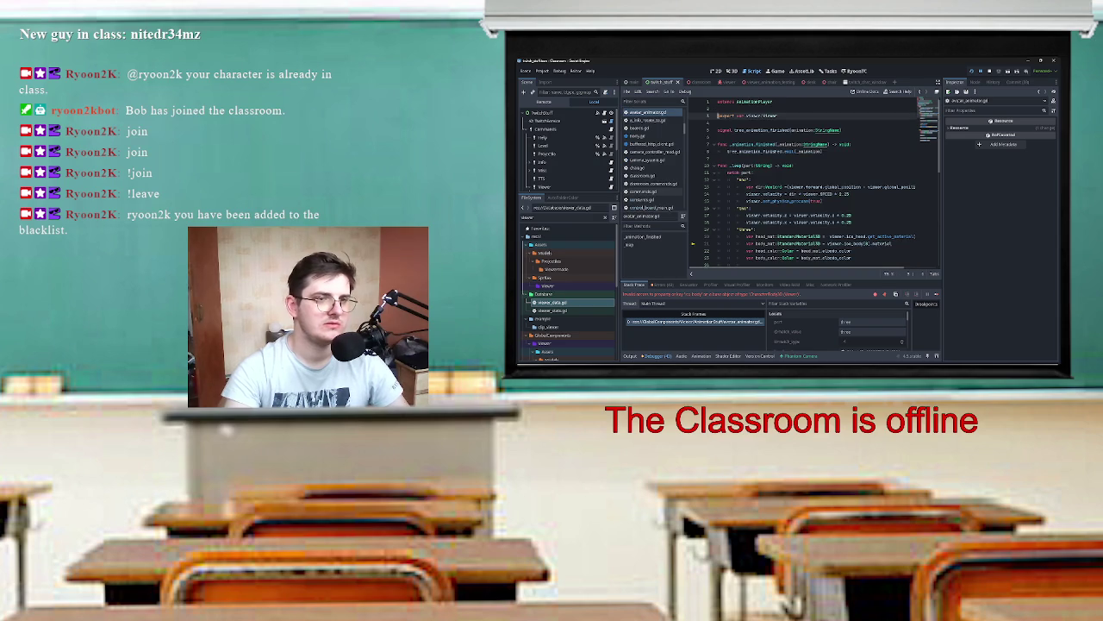
key(alt+Left)
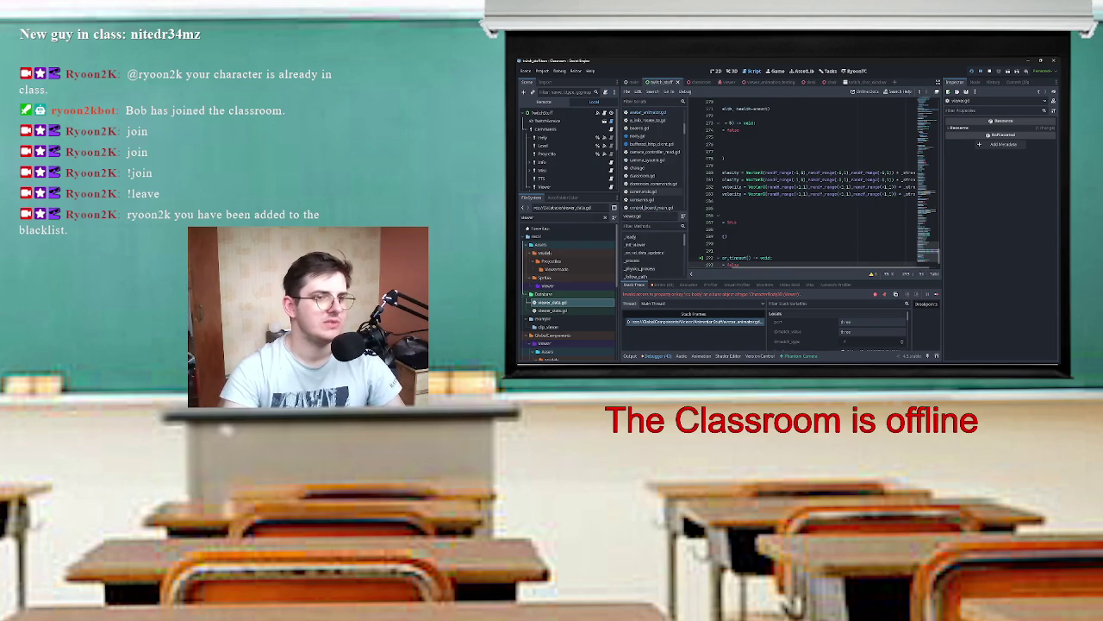
scroll(810, 181, up, 10)
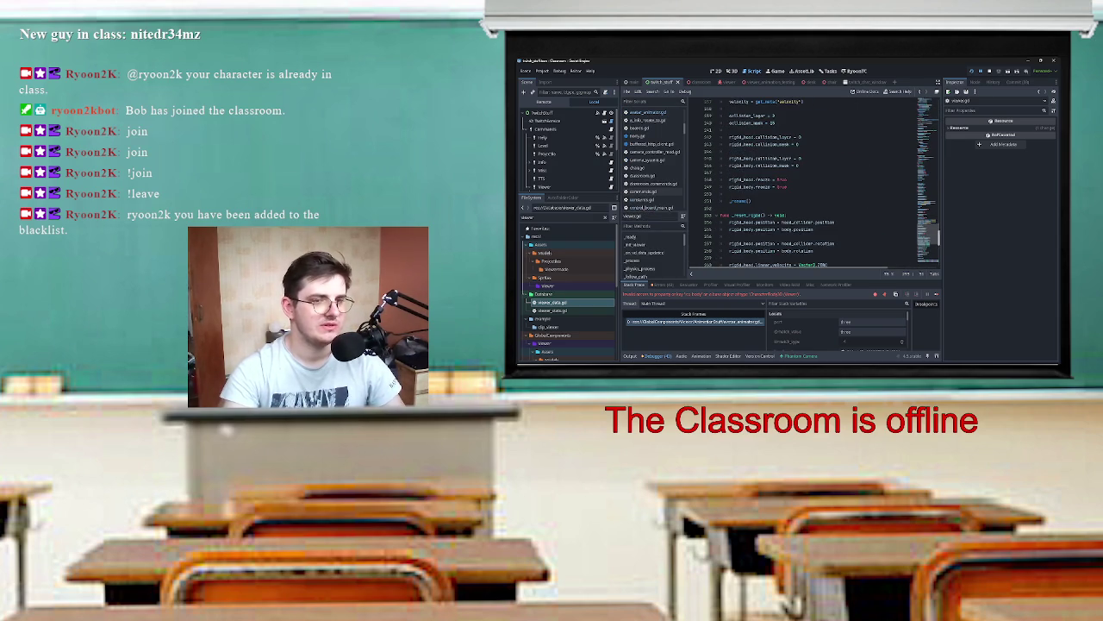
scroll(810, 181, up, 15)
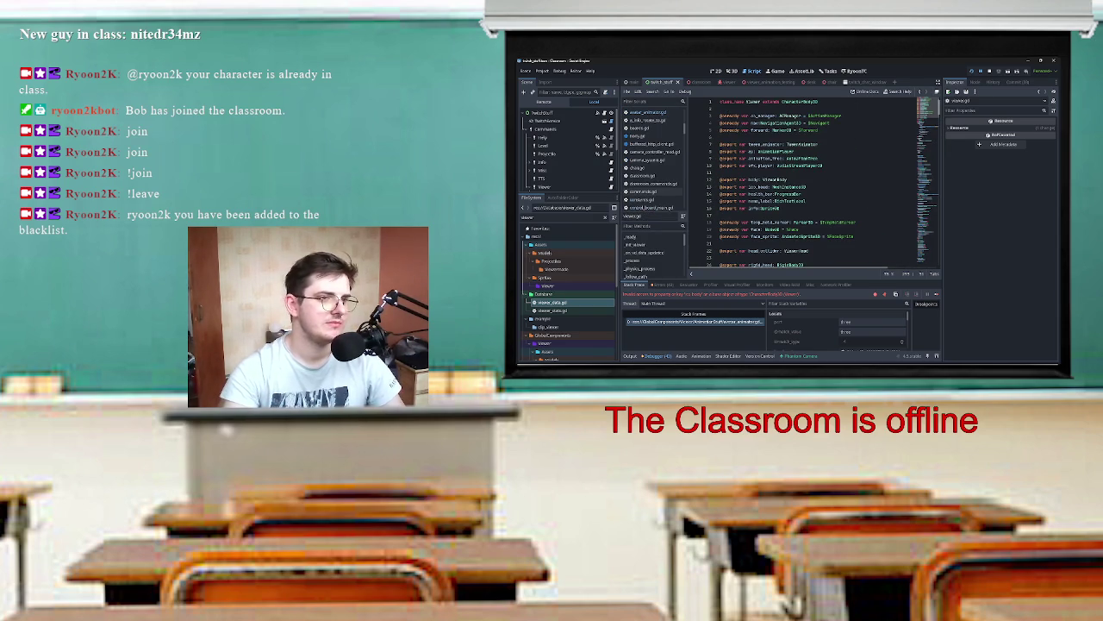
scroll(810, 181, down, 1)
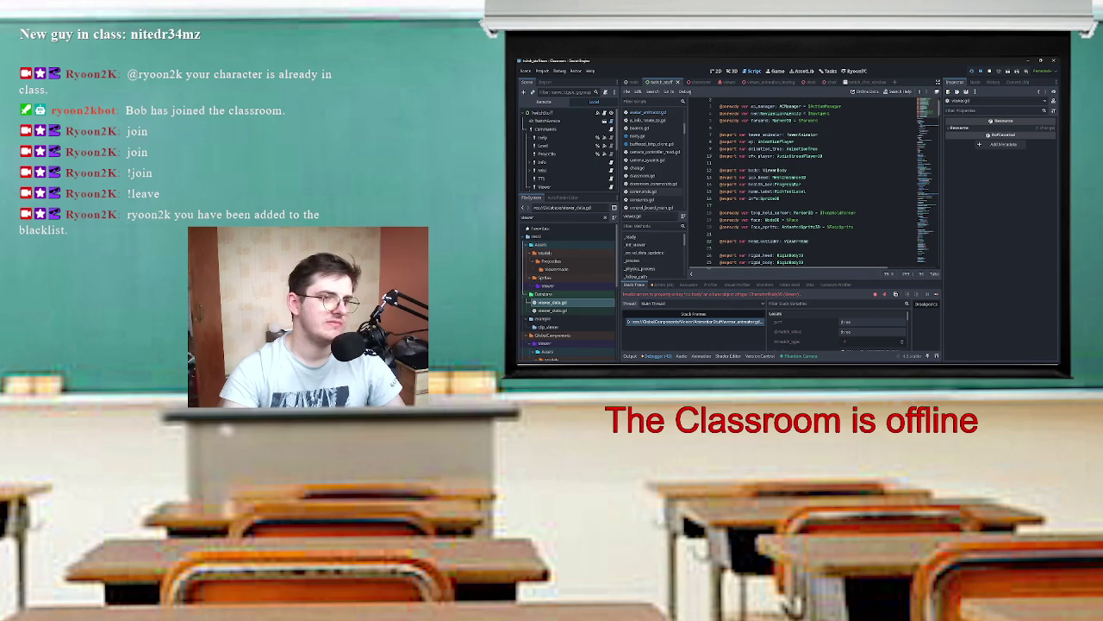
double_click(755, 170)
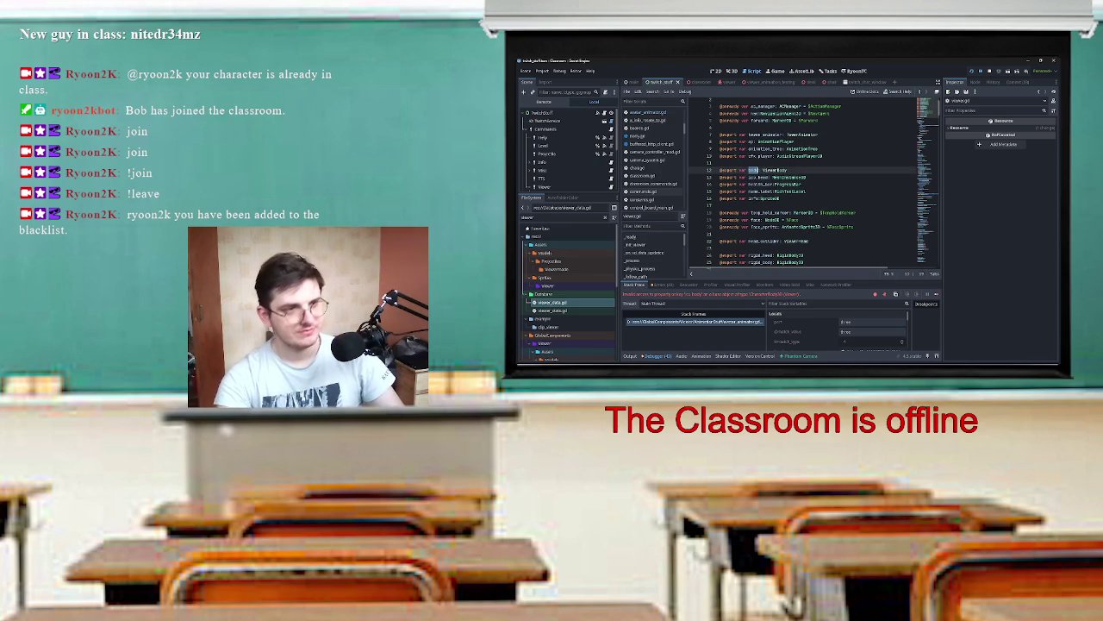
ctrl+click(774, 170)
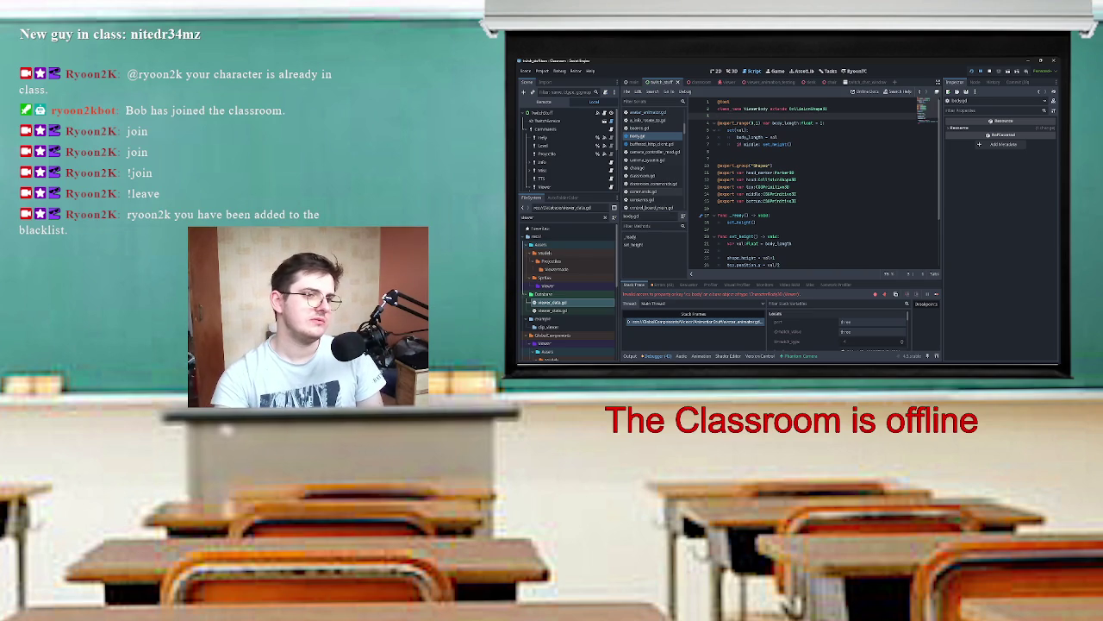
scroll(815, 185, down, 3)
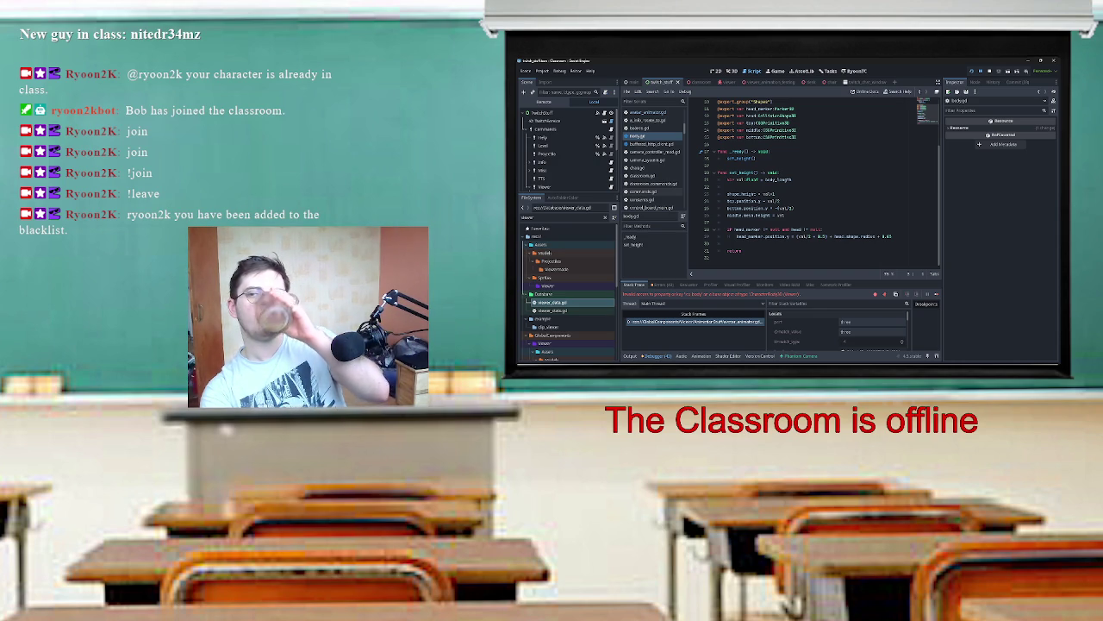
scroll(814, 185, up, 1)
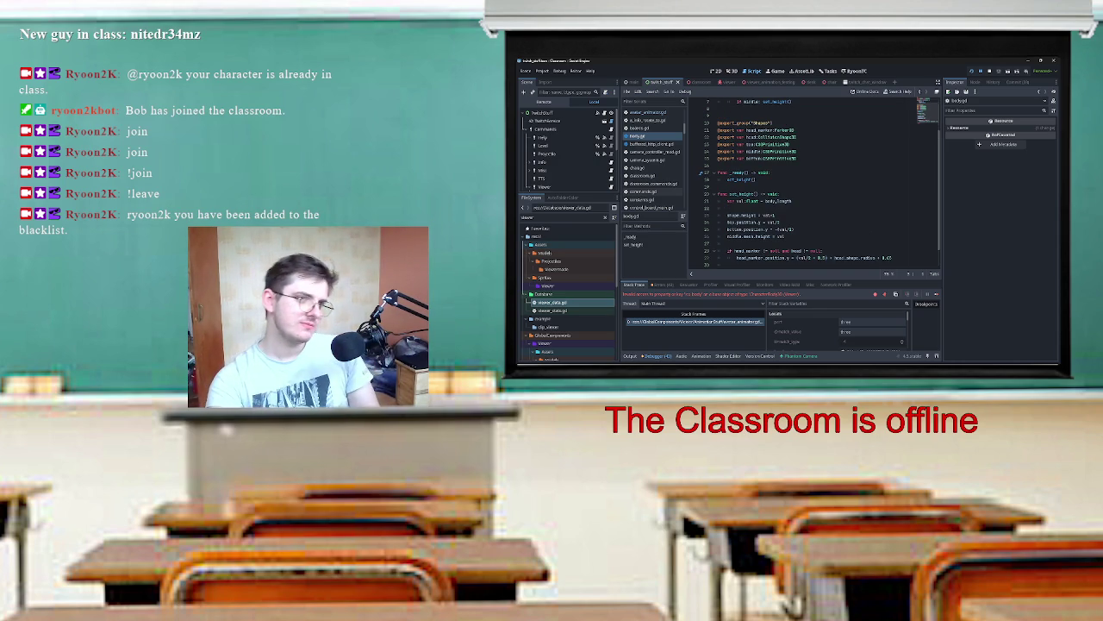
scroll(814, 186, up, 2)
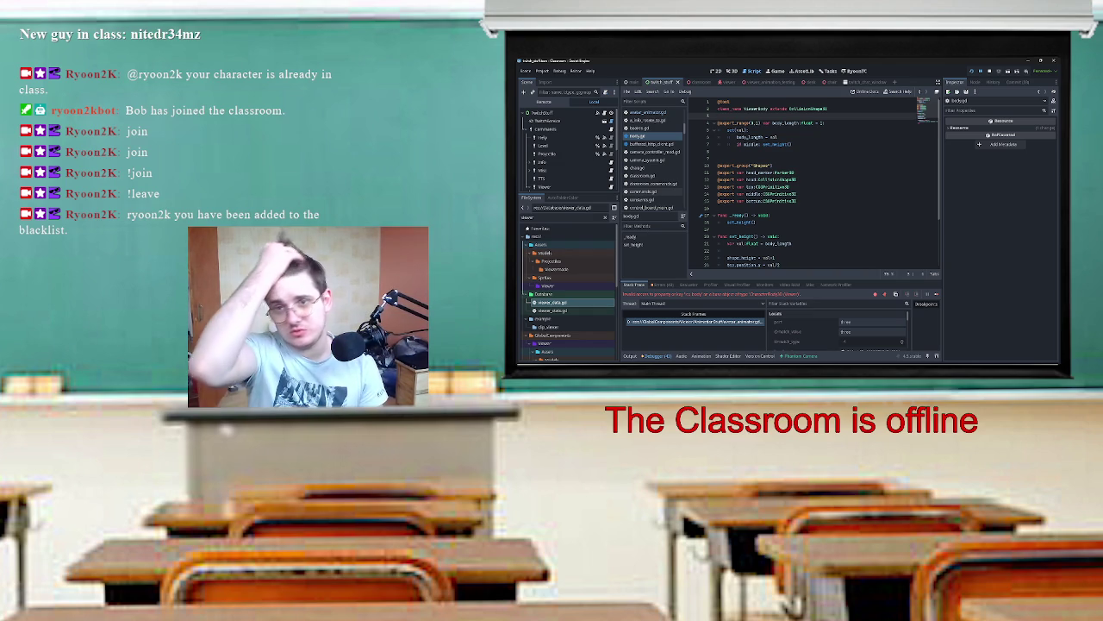
scroll(815, 185, down, 3)
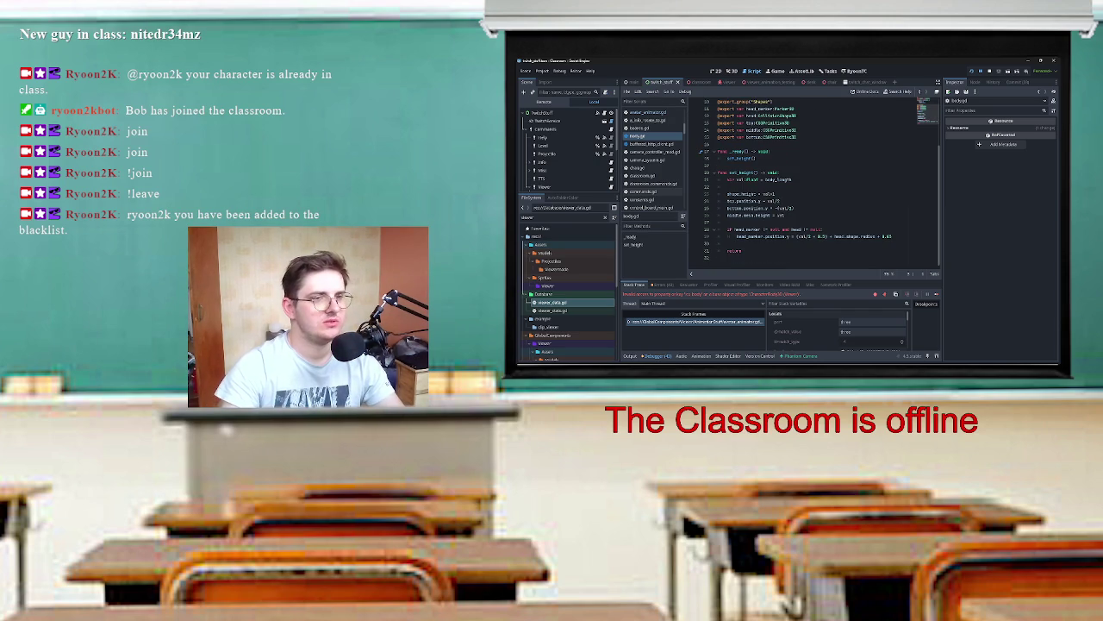
Step: Start a new set_material function with a void return type below set_height
key(ctrl+z)
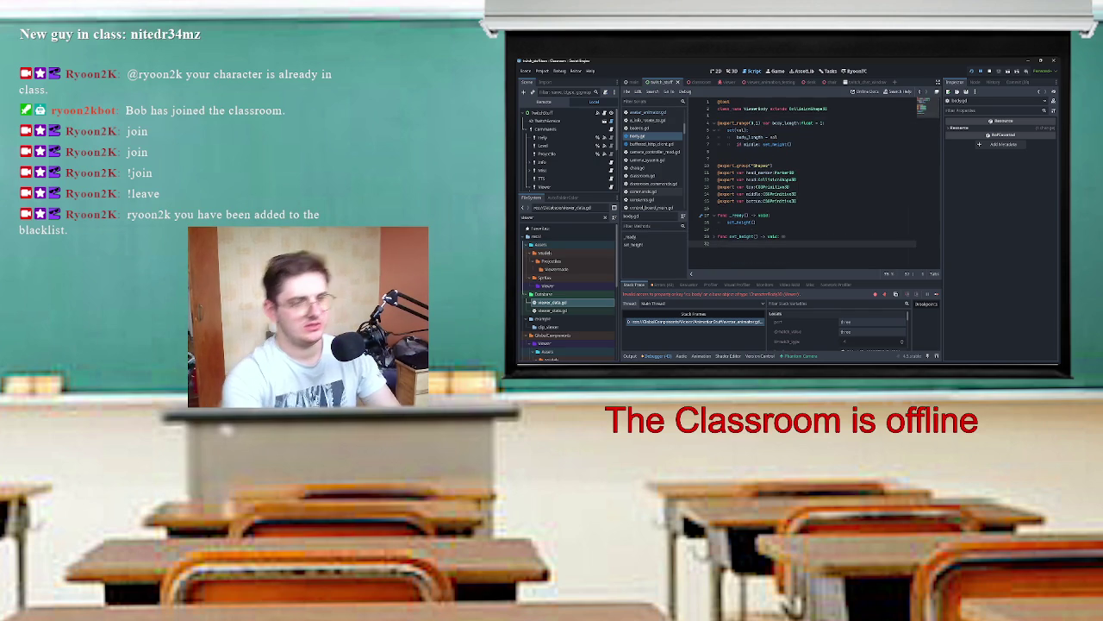
key(Return)
text(func s)
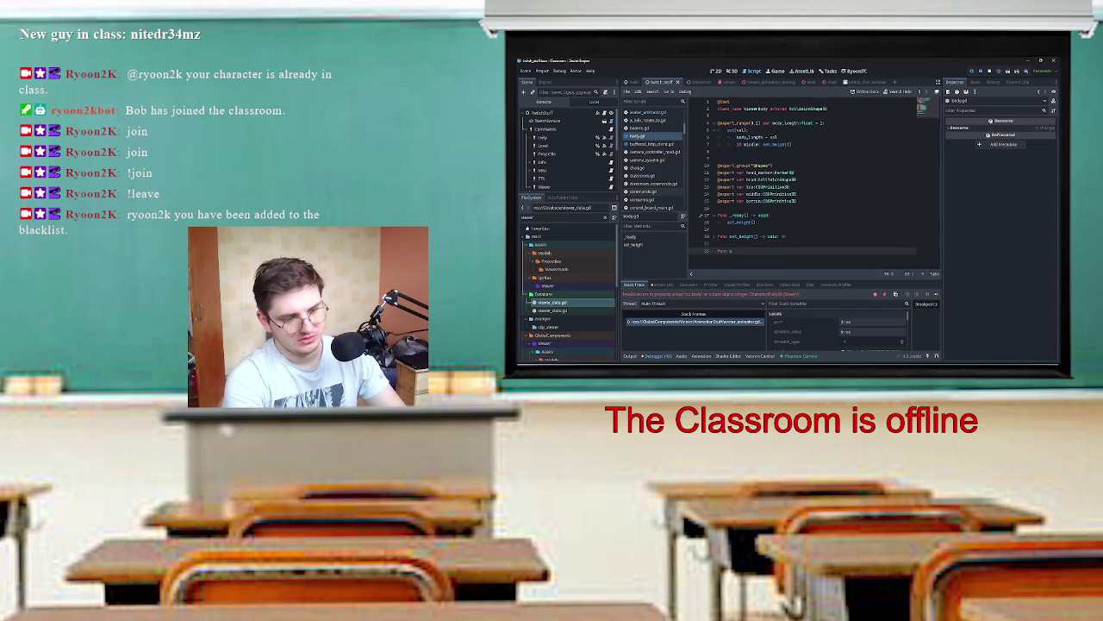
text(et)
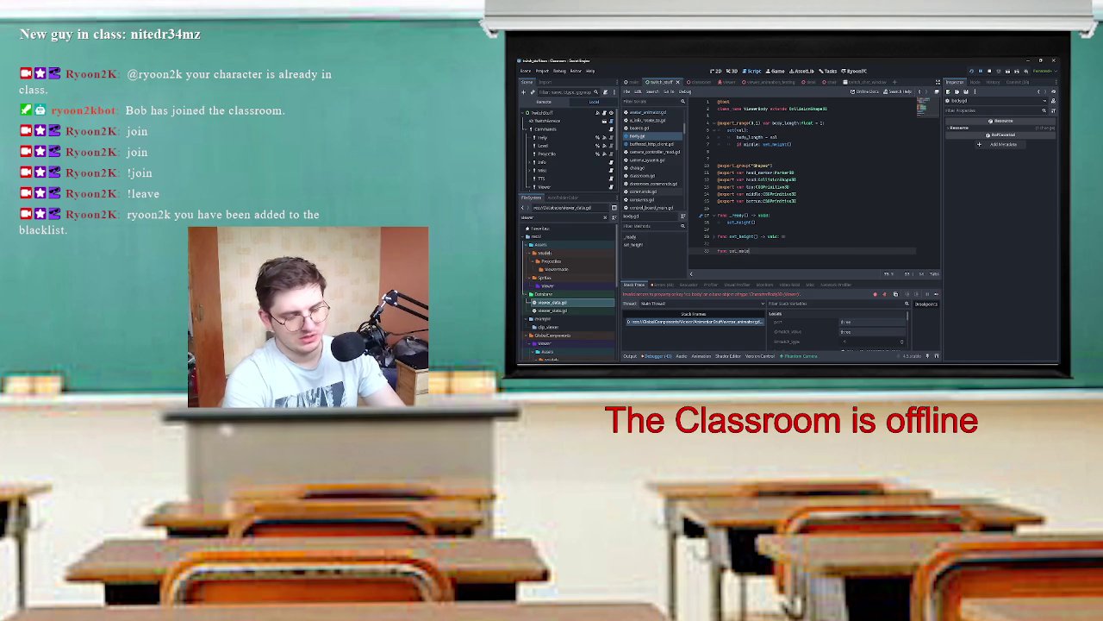
text(_middle()
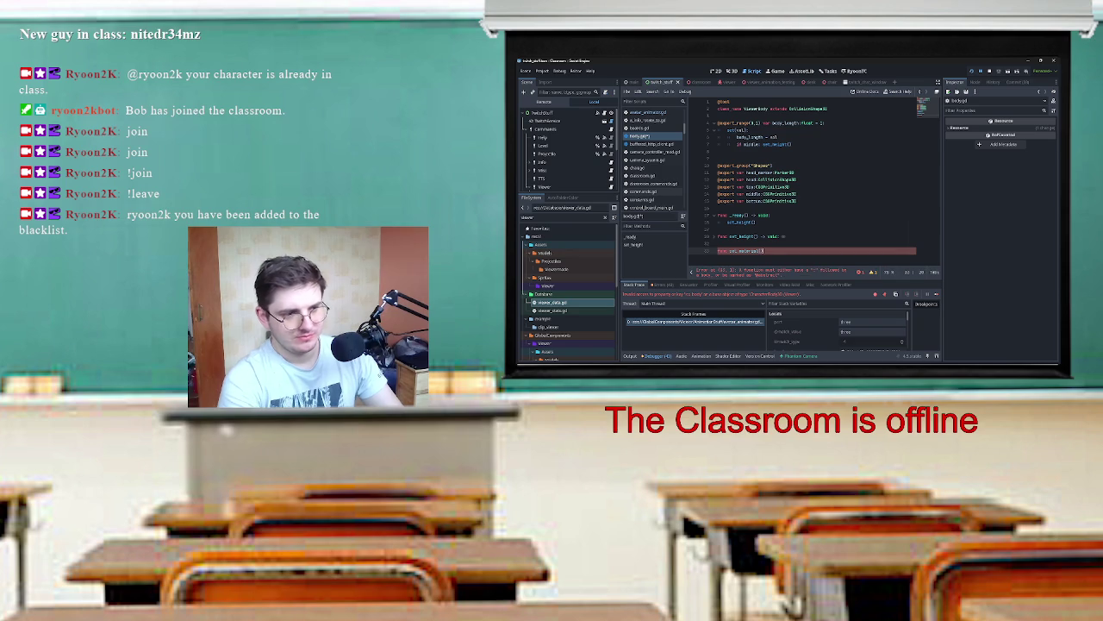
text(vo)
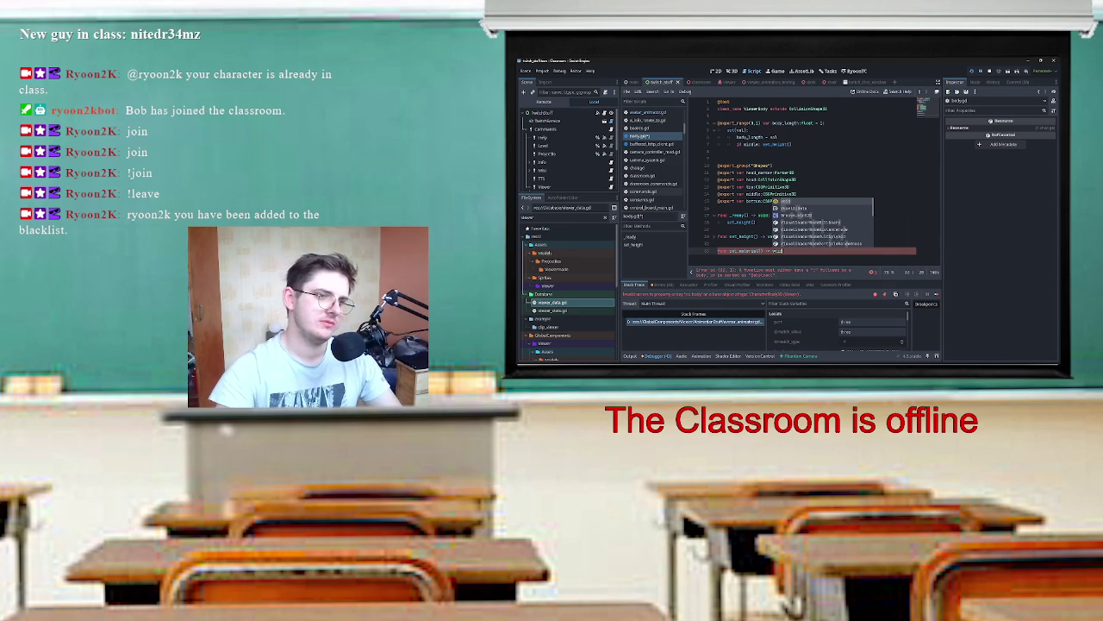
key(Return)
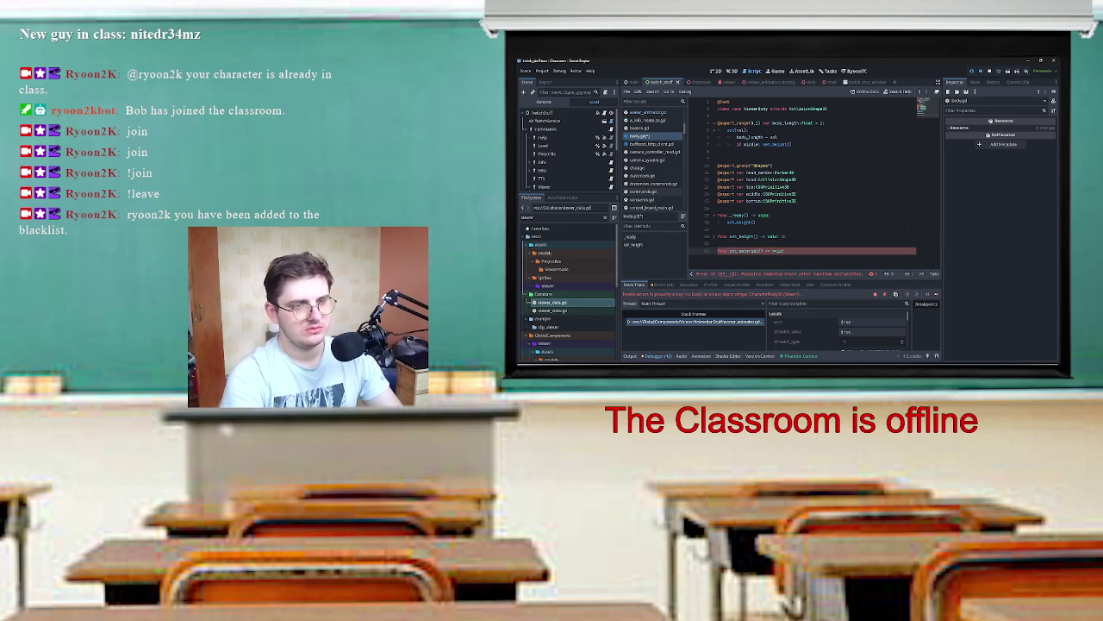
key(Return)
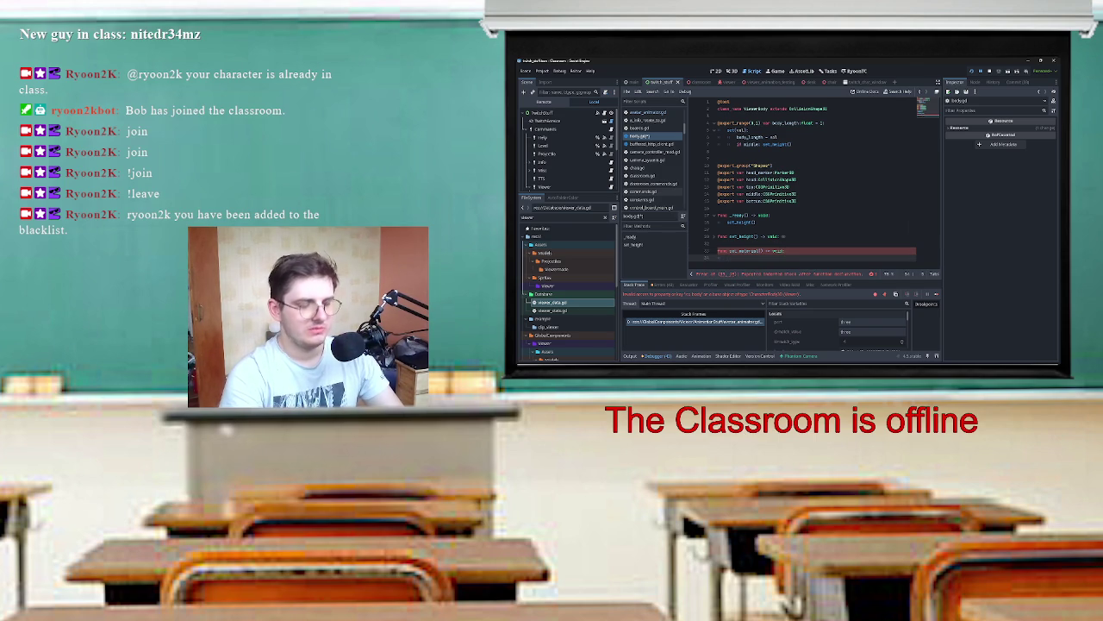
text(self.d)
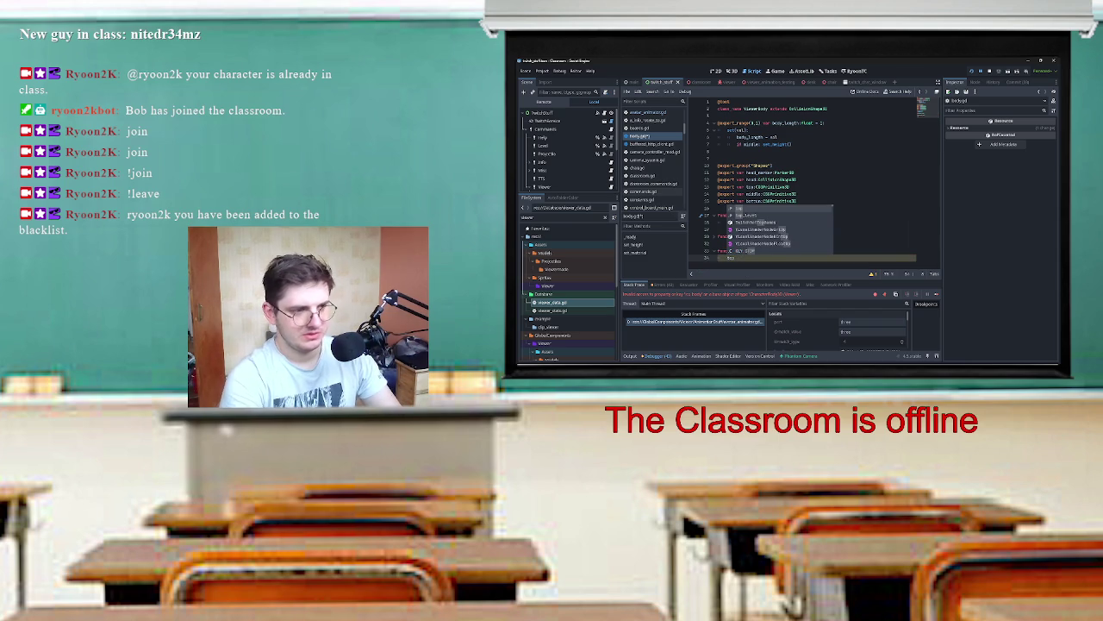
text(a)
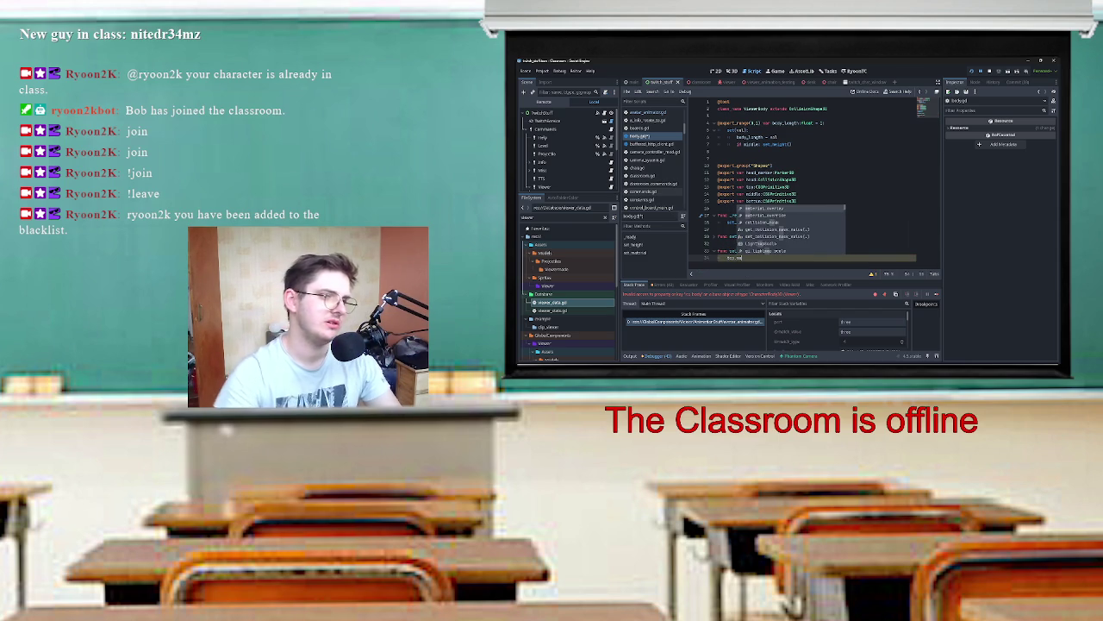
scroll(567, 150, down, 5)
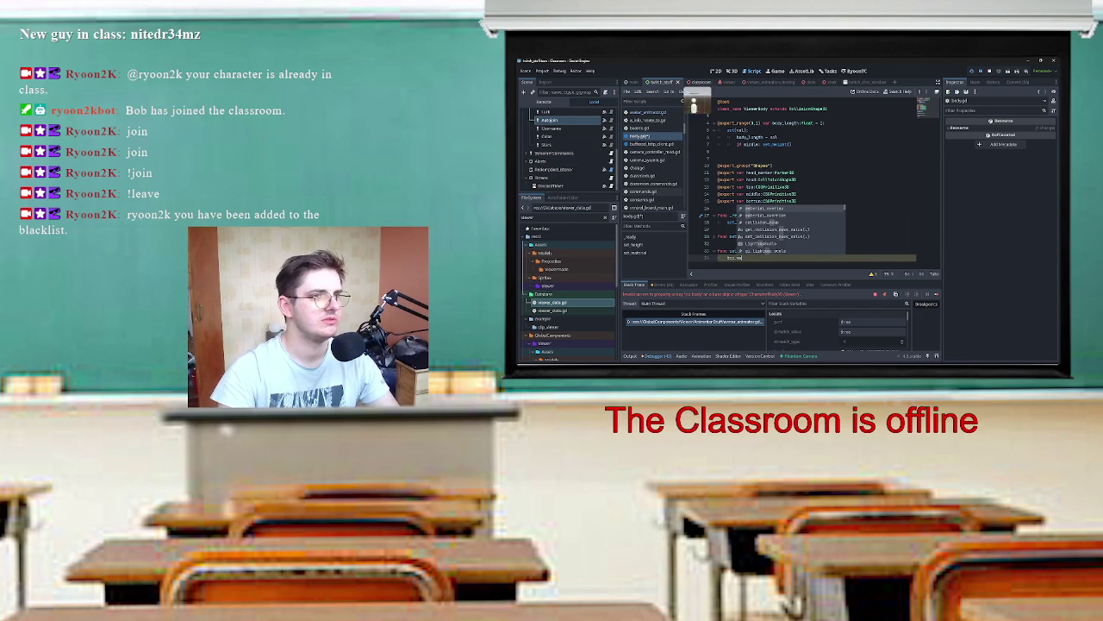
Step: Glance at viewer.gd, return to the ViewerBody script, and collapse SphereMesh's child node
click(721, 82)
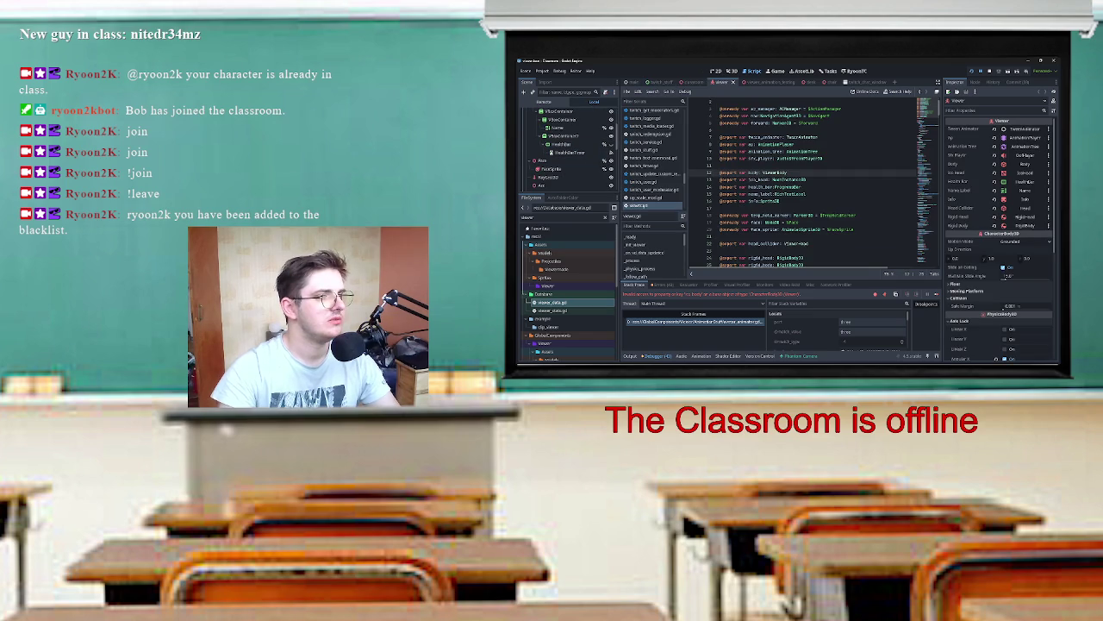
key(alt+Left)
scroll(567, 151, down, 5)
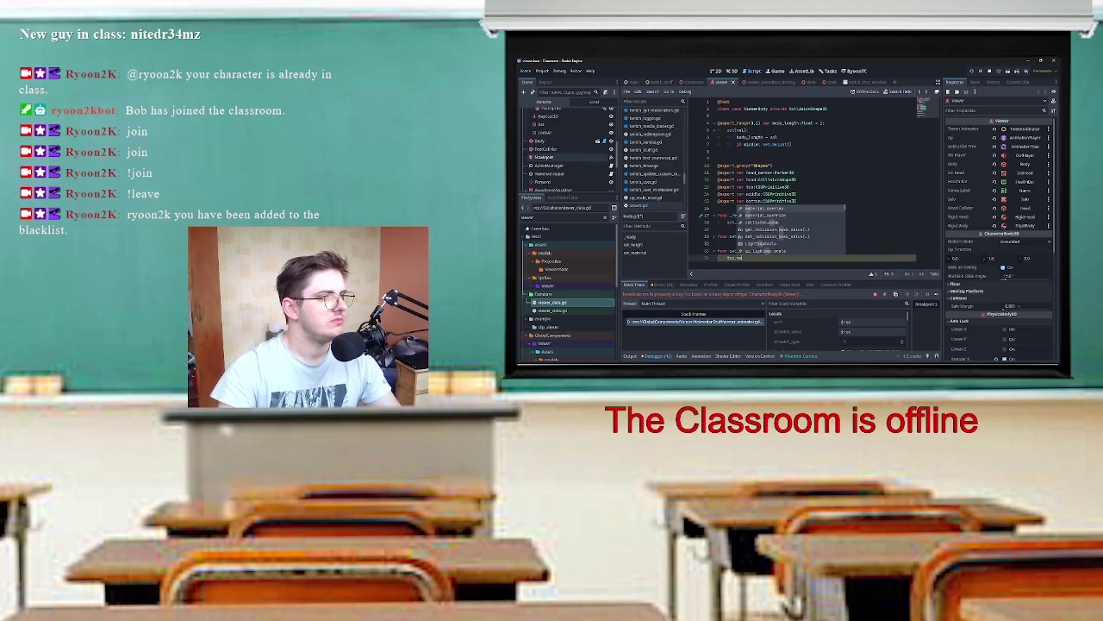
scroll(567, 151, up, 5)
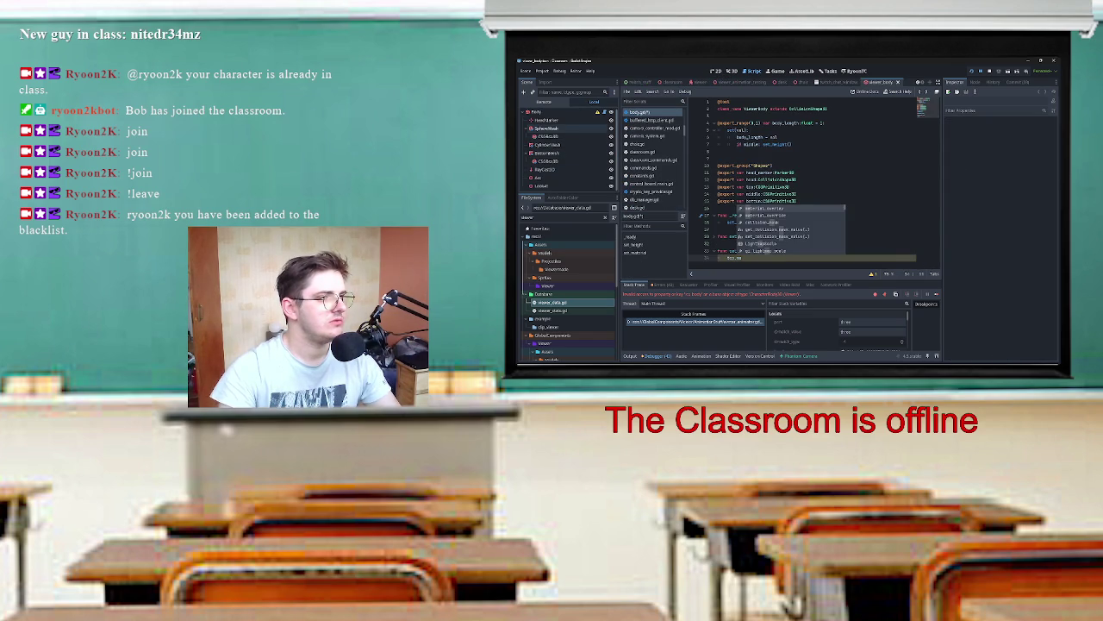
click(531, 128)
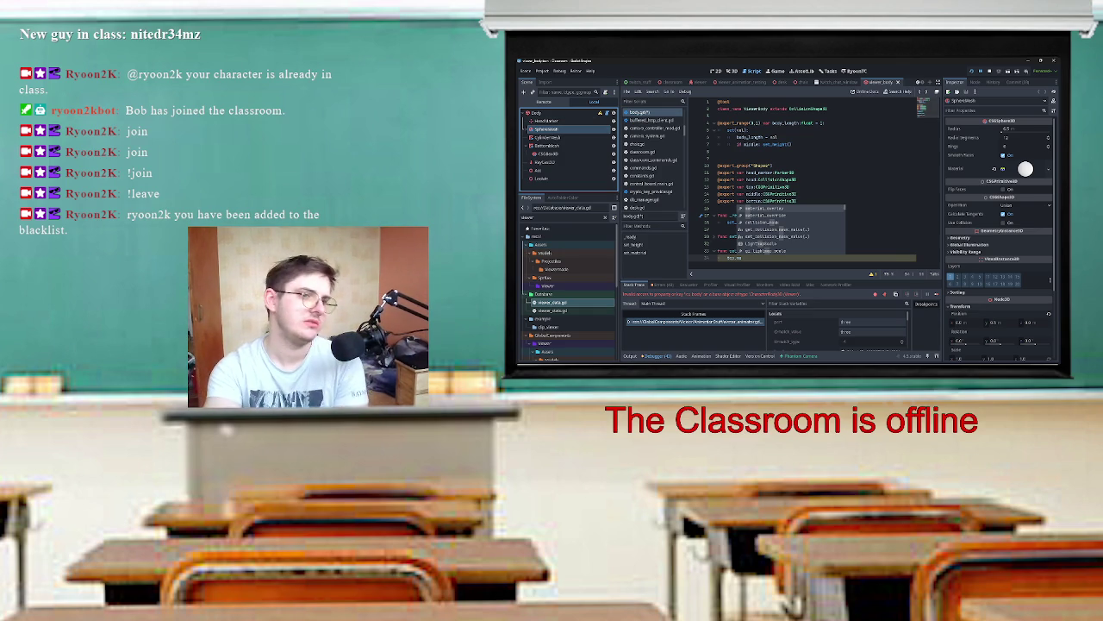
Step: Inspect the CylinderMesh and BottomMesh parts in the Scene dock
click(771, 173)
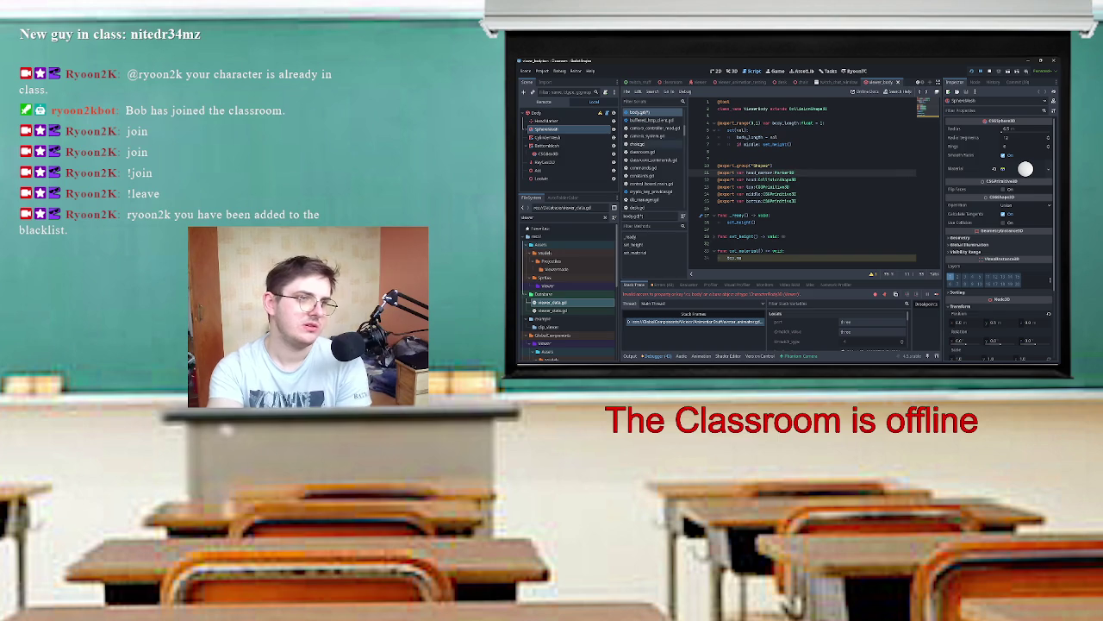
click(547, 137)
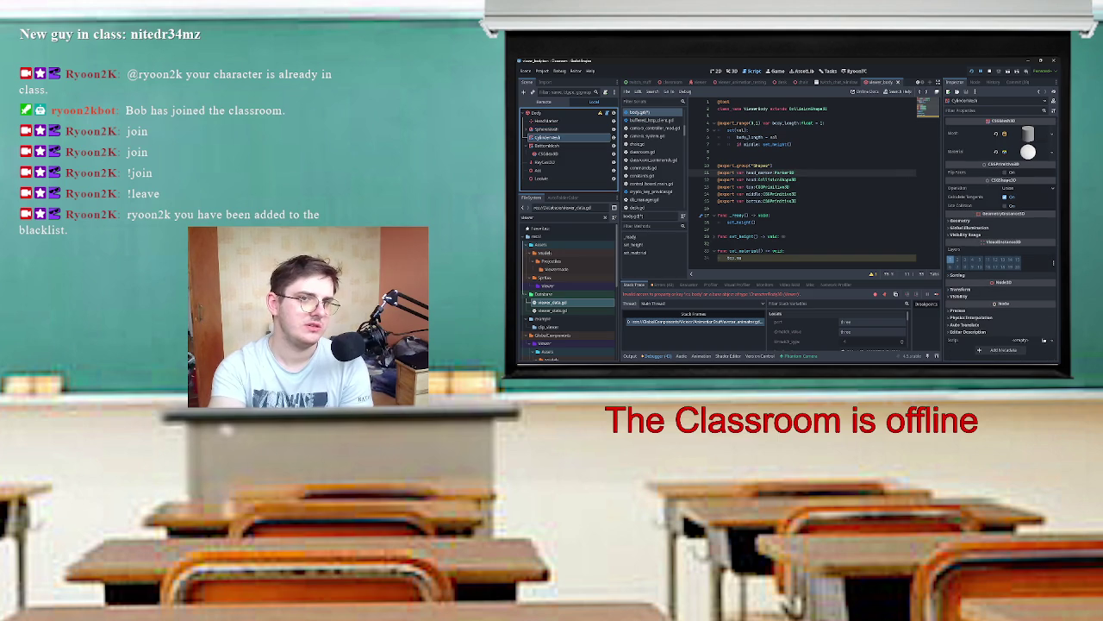
click(546, 146)
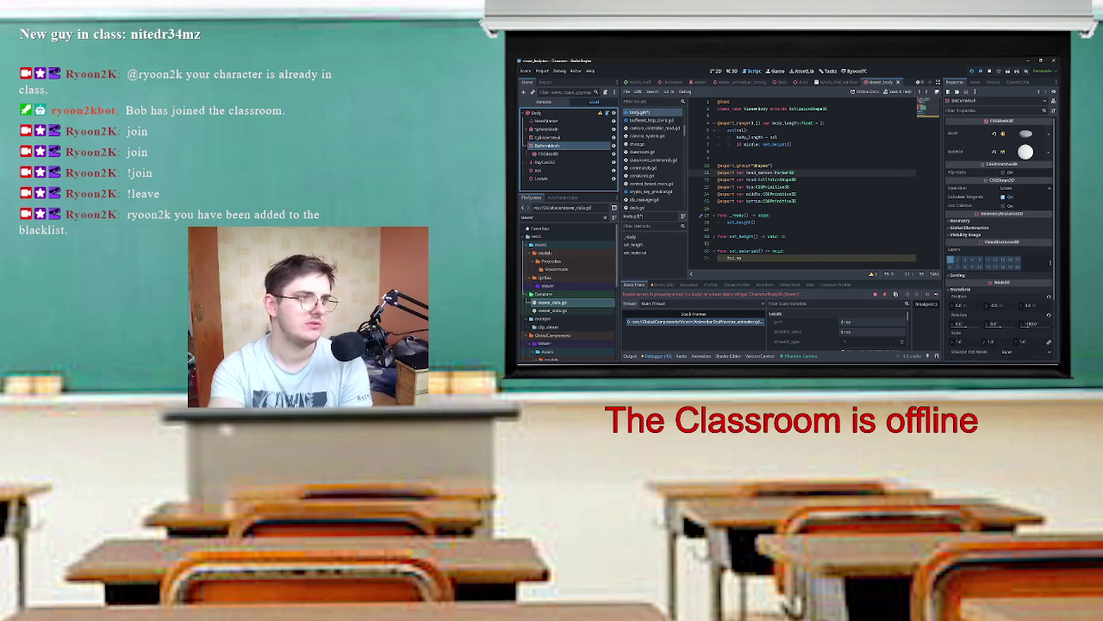
Step: Extend the set_material line into a '.material =' assignment and add a blank line above the exports
click(741, 258)
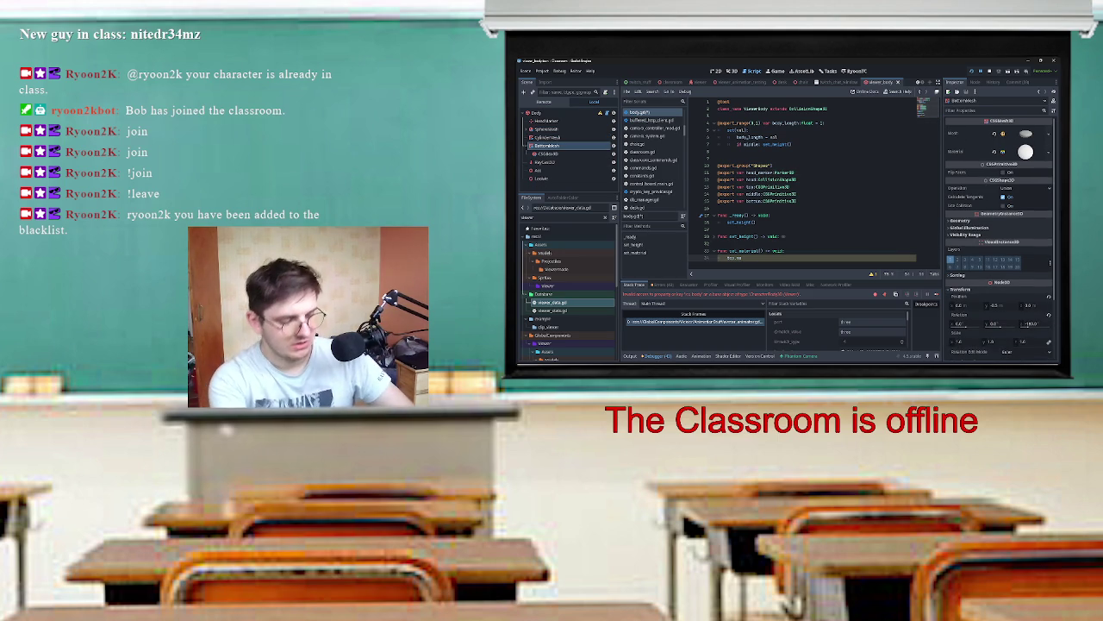
text(erial)
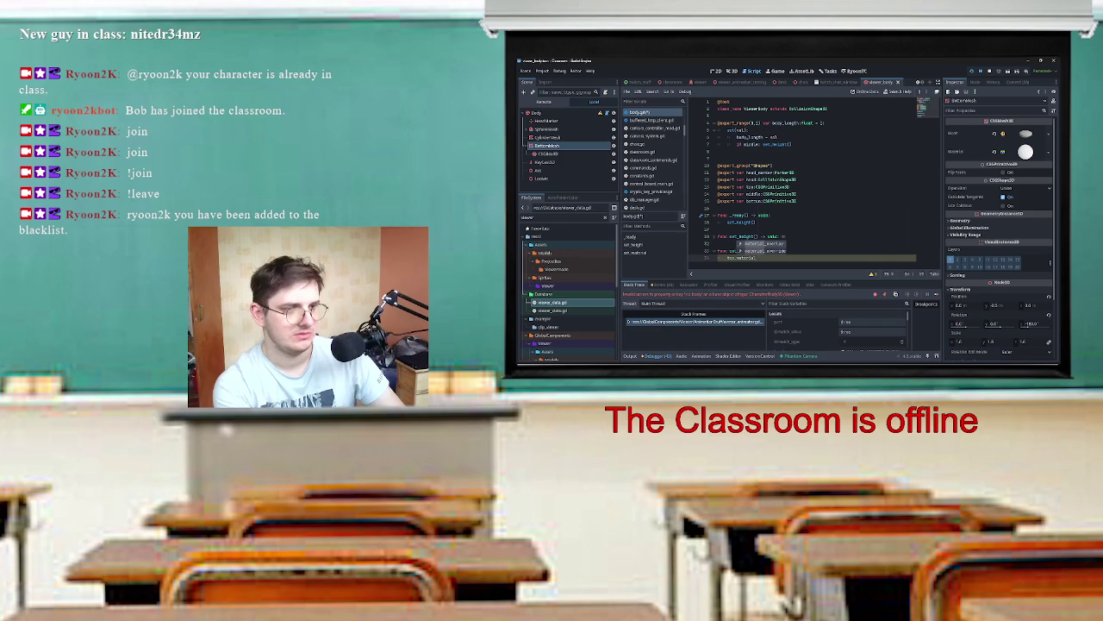
key(ctrl+space)
text(=)
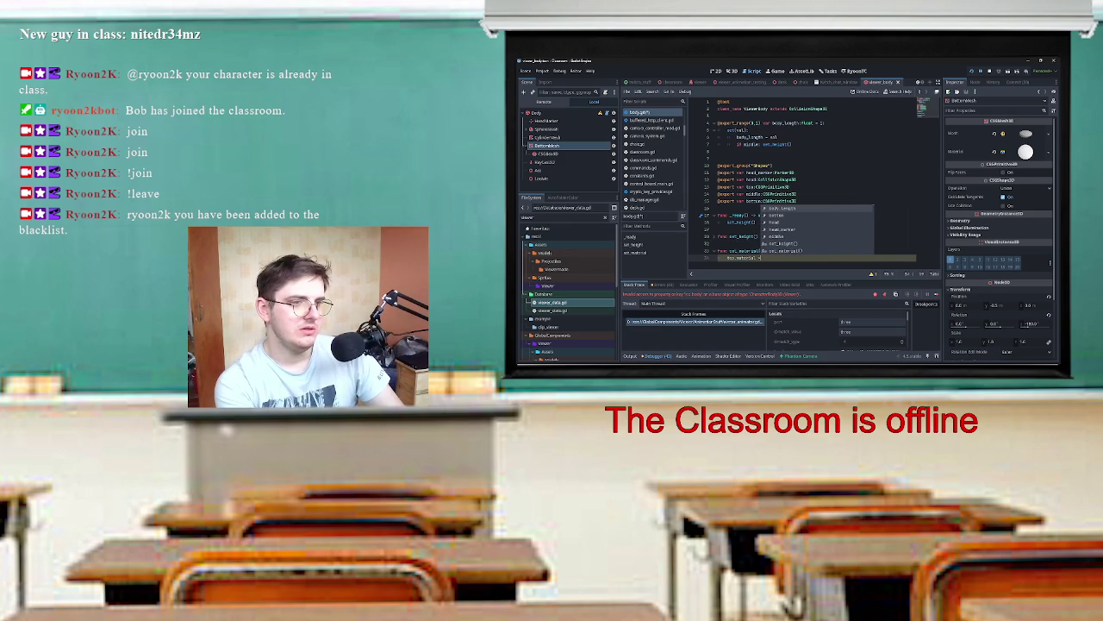
key(Escape)
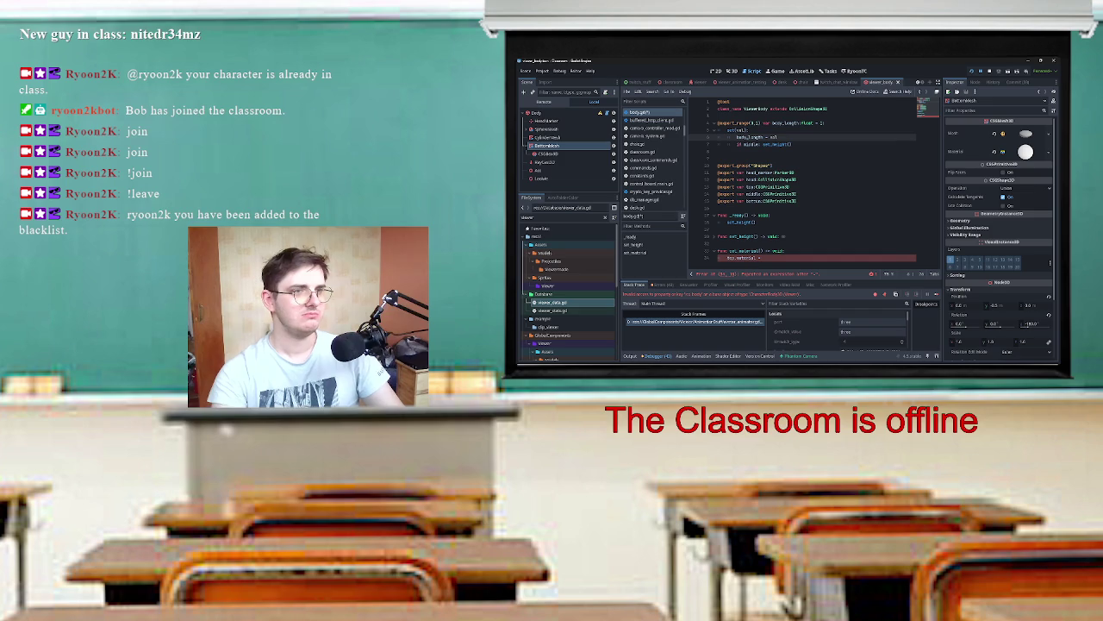
click(719, 158)
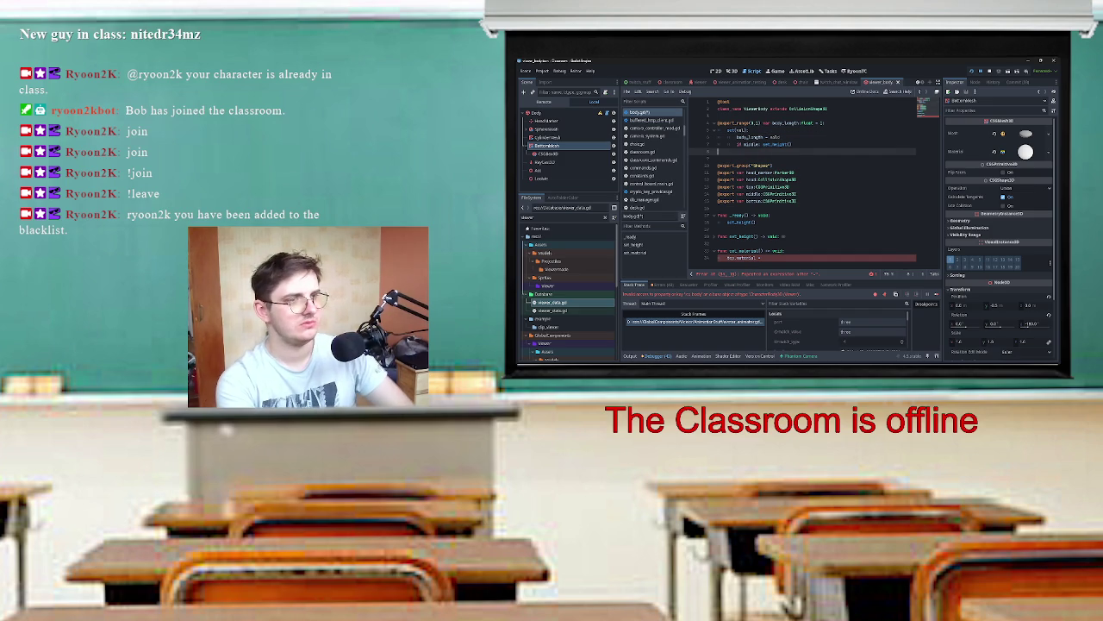
key(Return)
text(@exp)
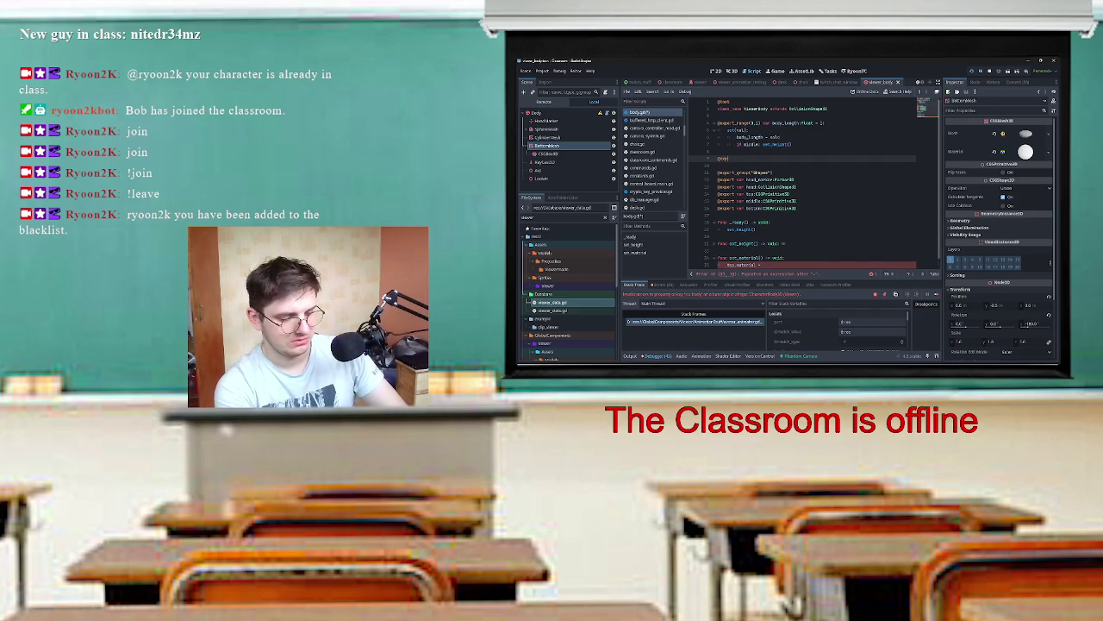
text(ort var na)
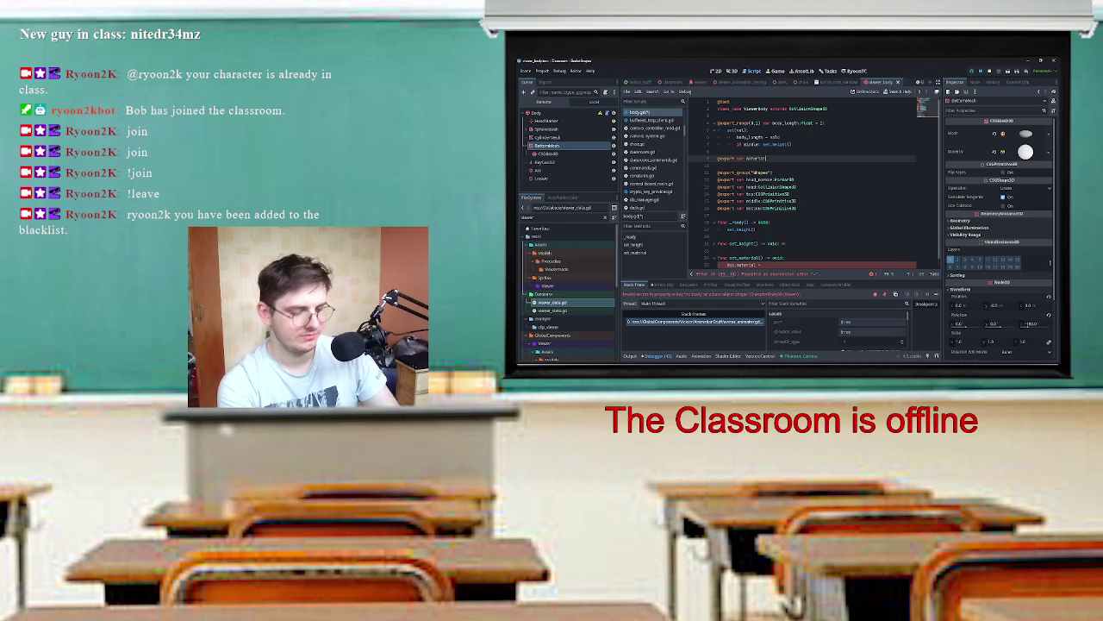
text(: sha)
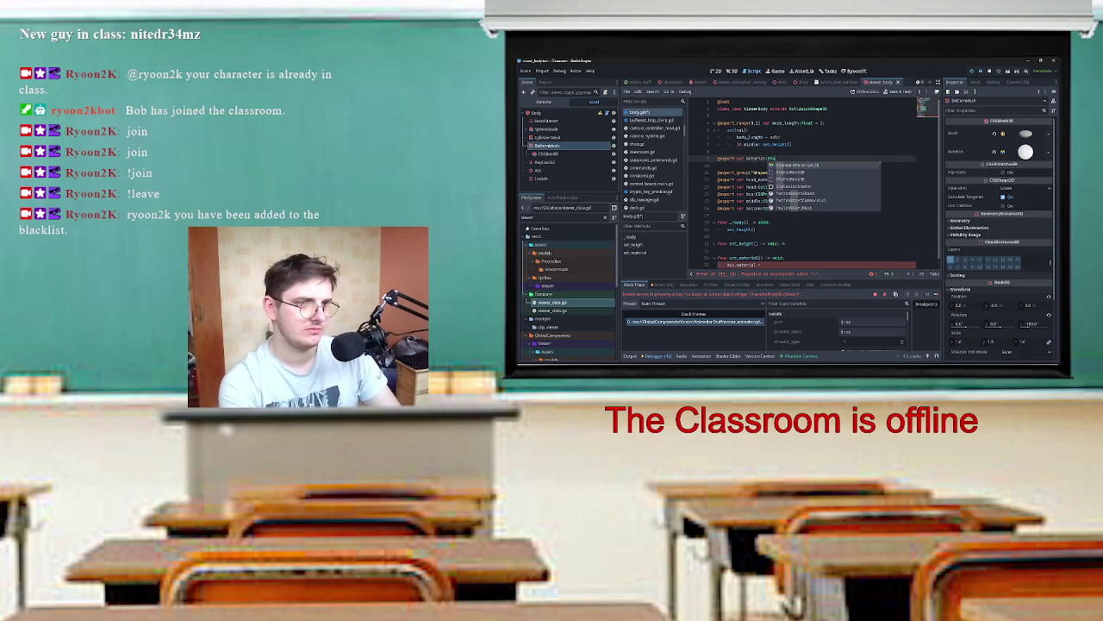
key(Return)
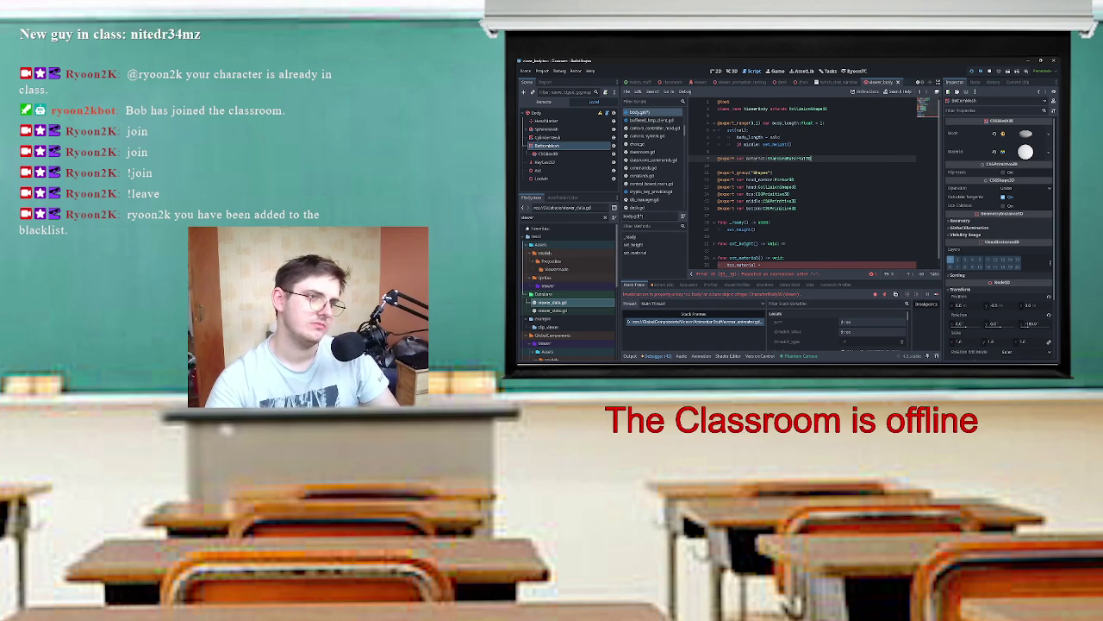
key(ctrl+BackSpace)
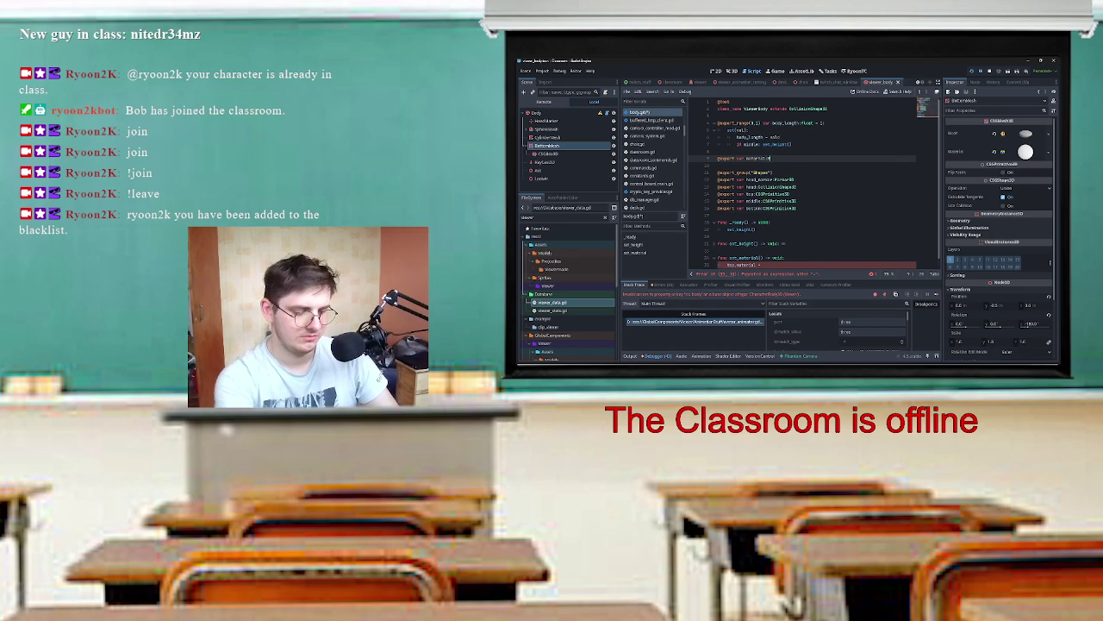
text(Sha)
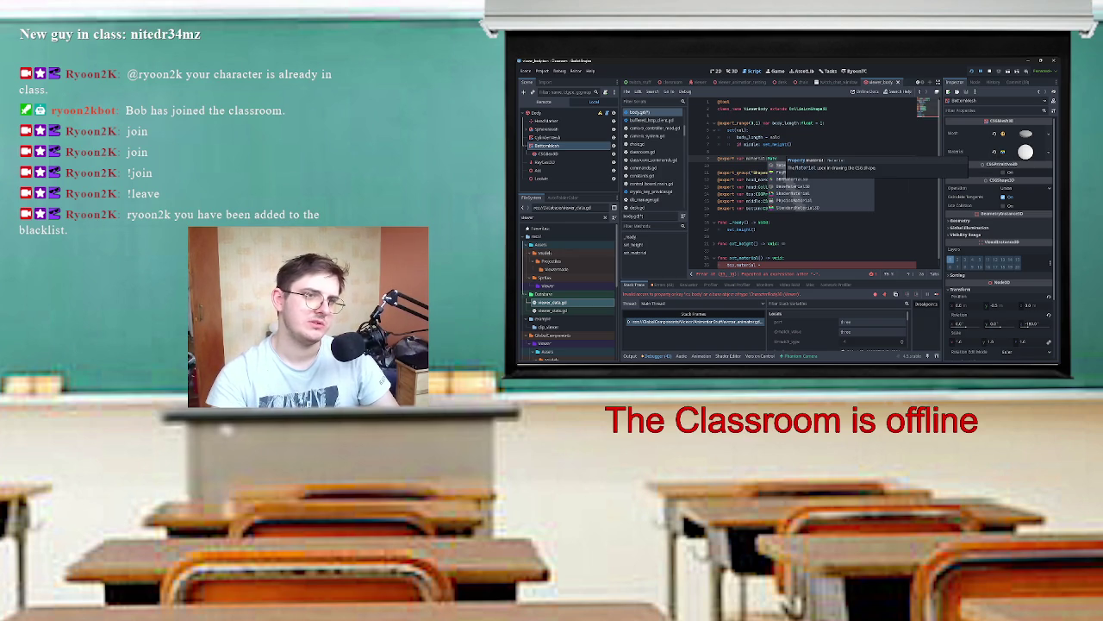
key(Return)
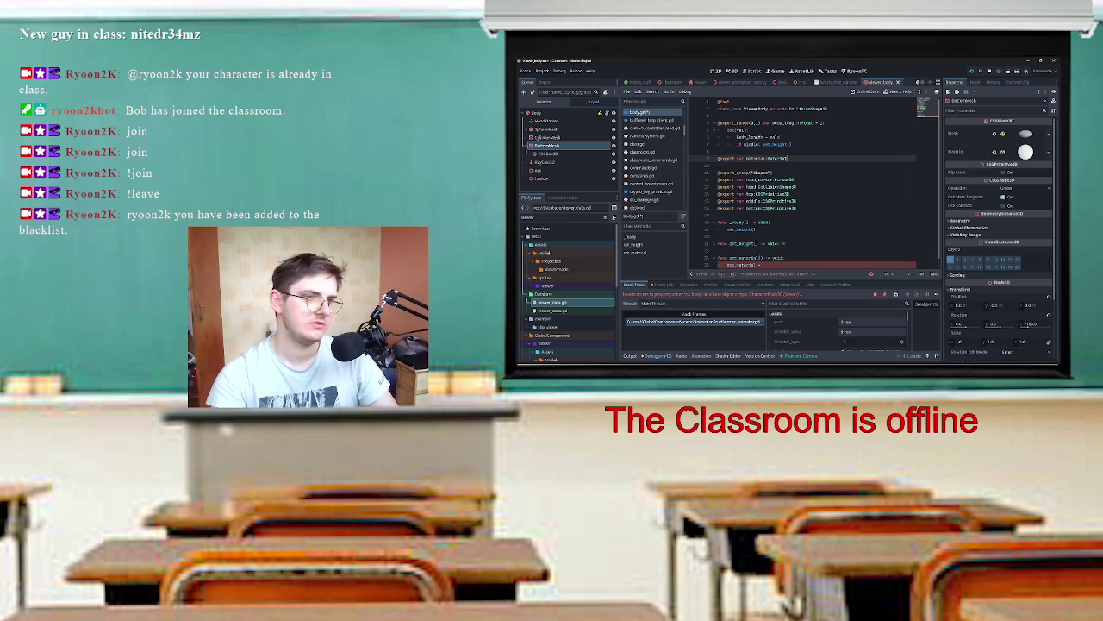
mouse_move(778, 159)
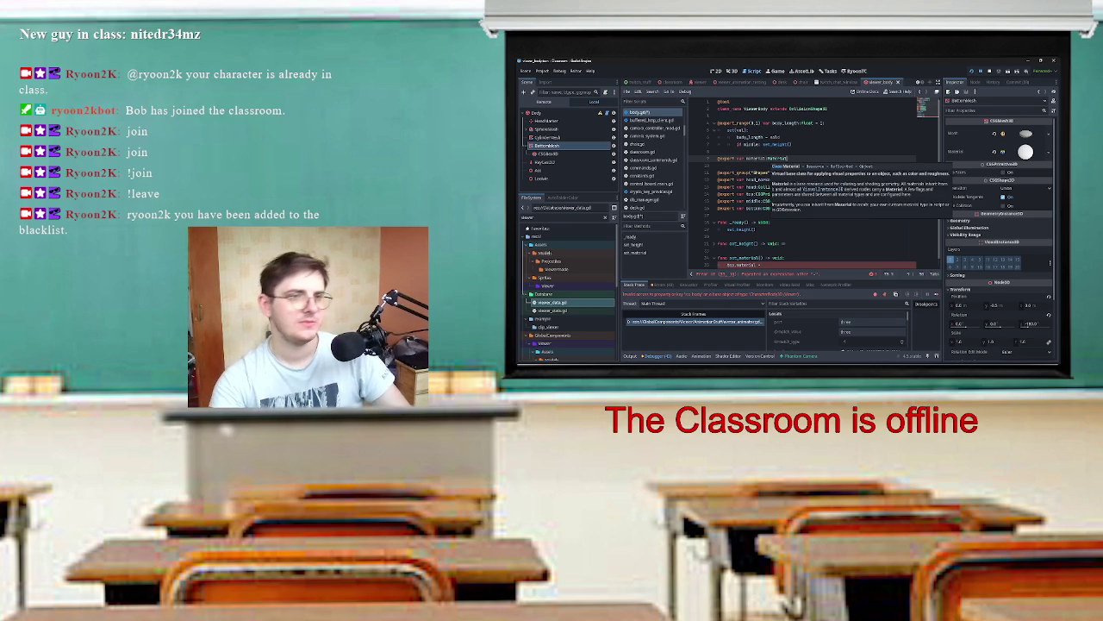
scroll(815, 181, down, 1)
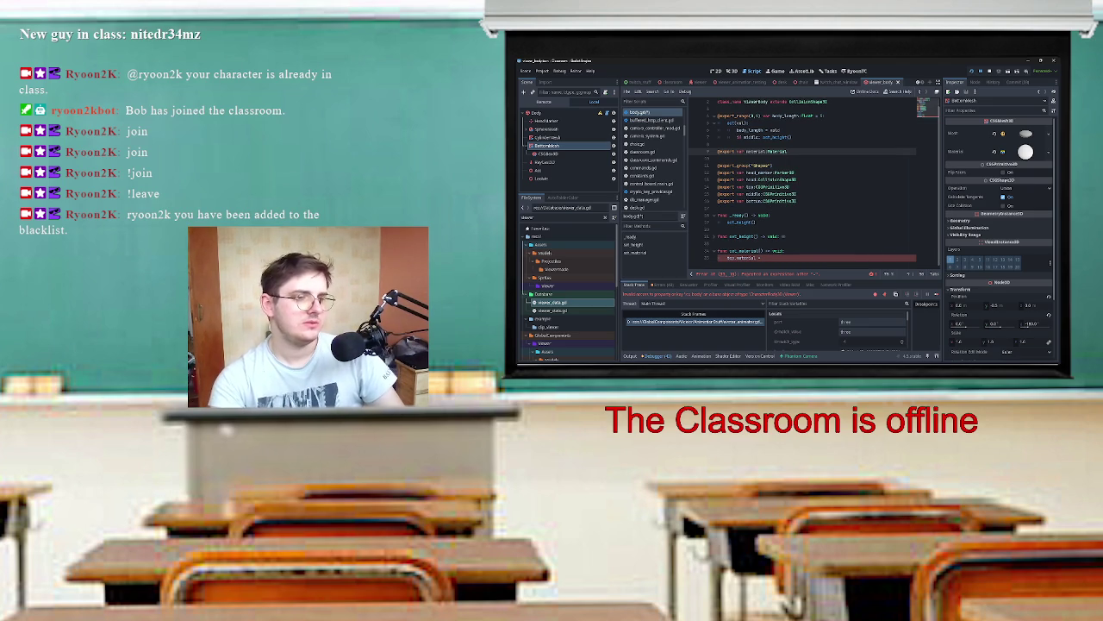
Step: Complete the set_material assignment with '= material' and open a line under the material export
click(762, 257)
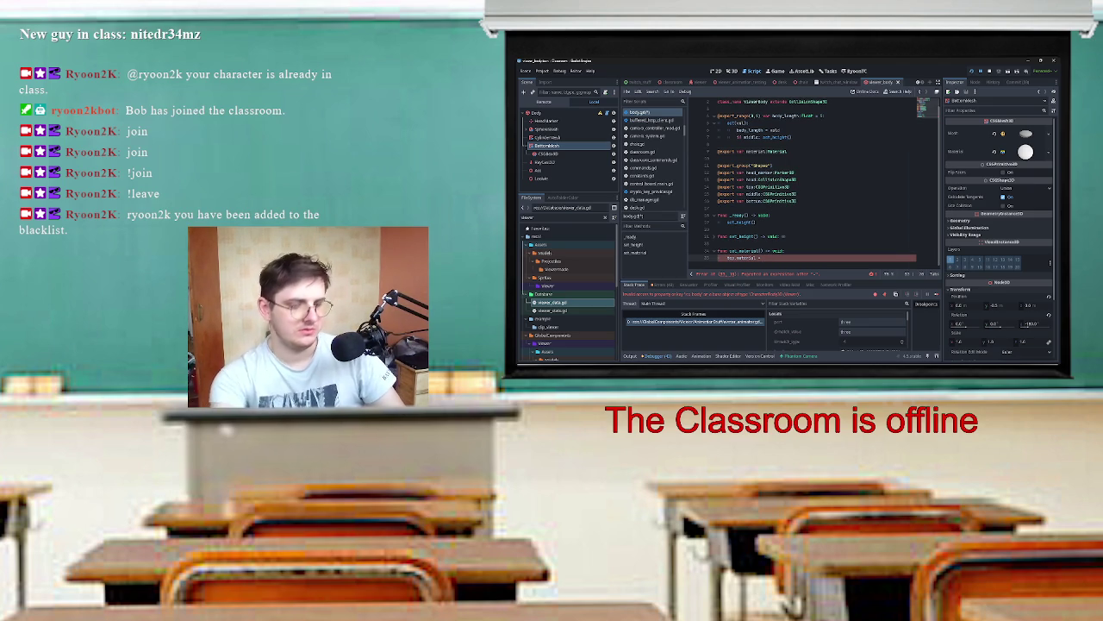
text(material)
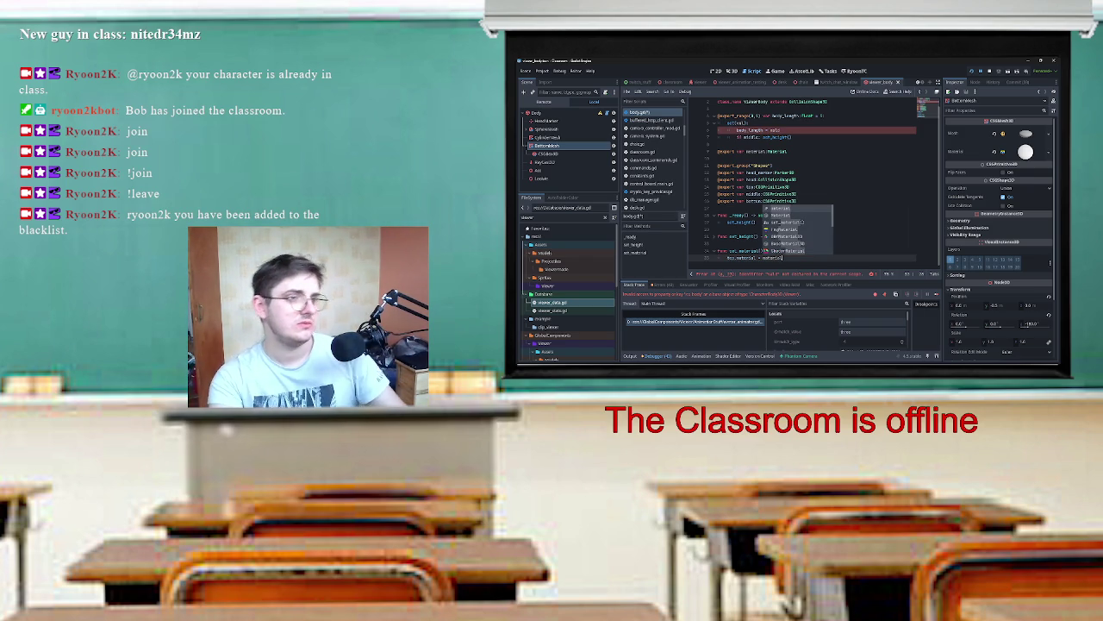
click(787, 151)
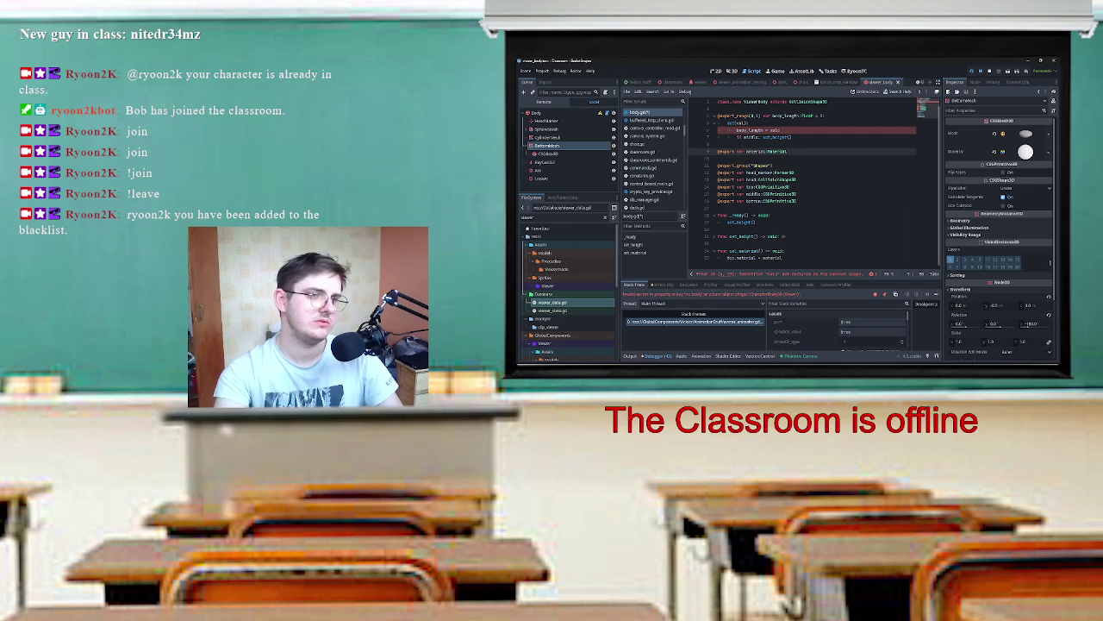
key(Return)
key(BackSpace)
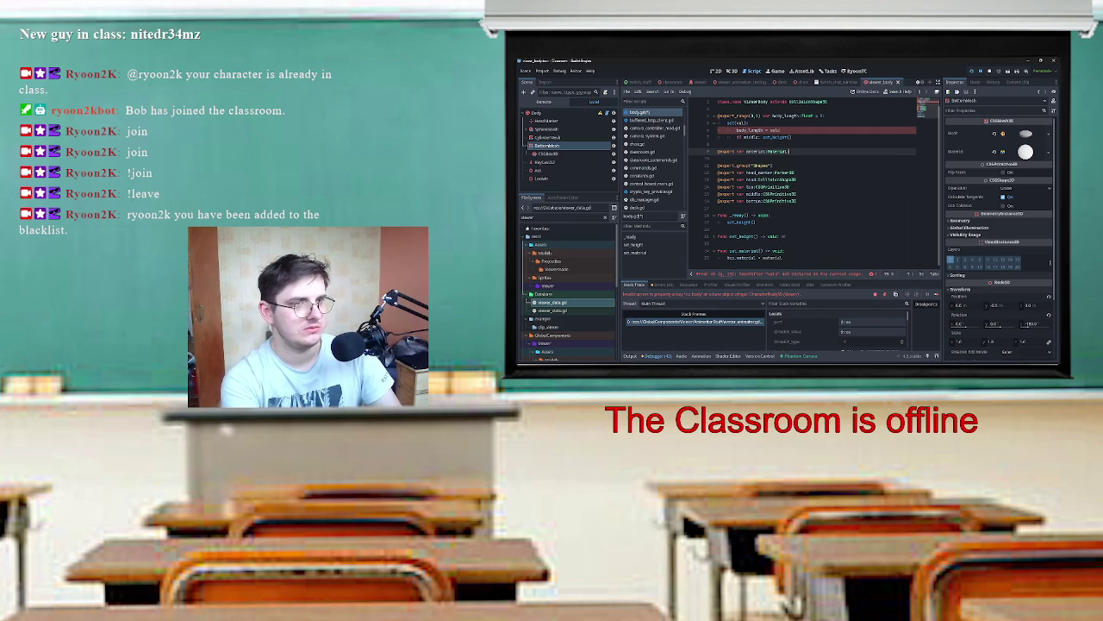
key(Return)
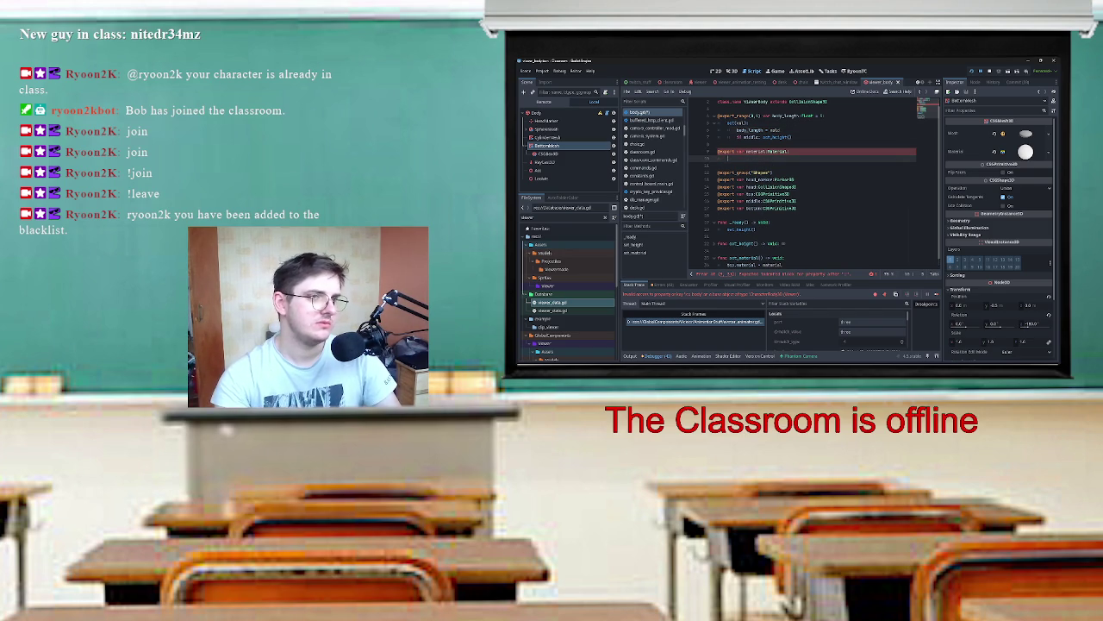
click(779, 130)
click(728, 158)
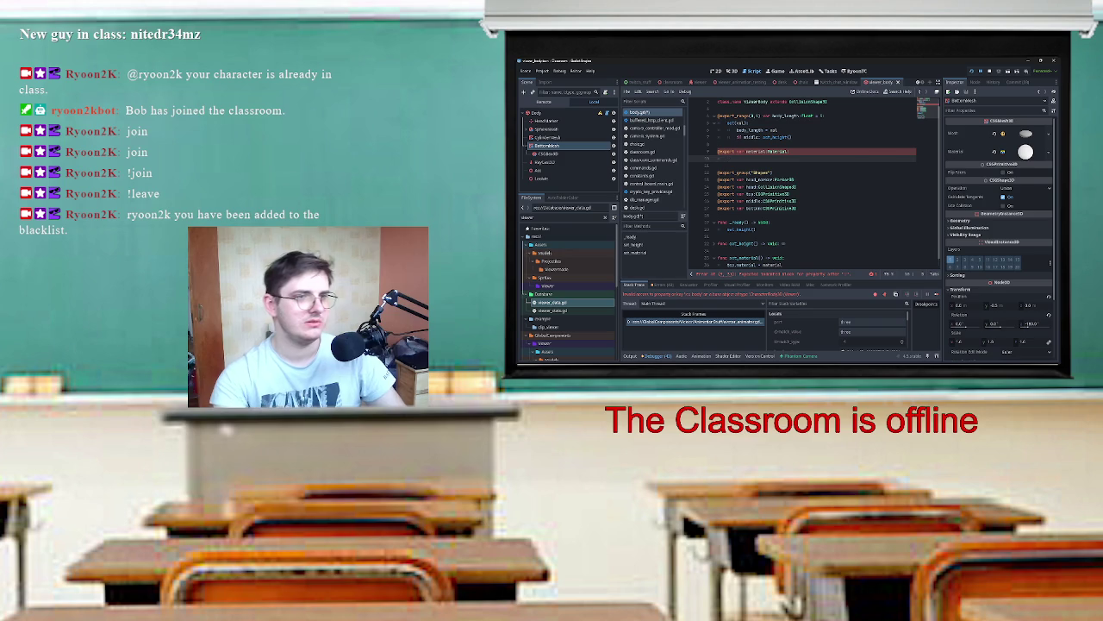
Step: Give the material export a setter that stores the value and calls set_material()
mouse_move(778, 153)
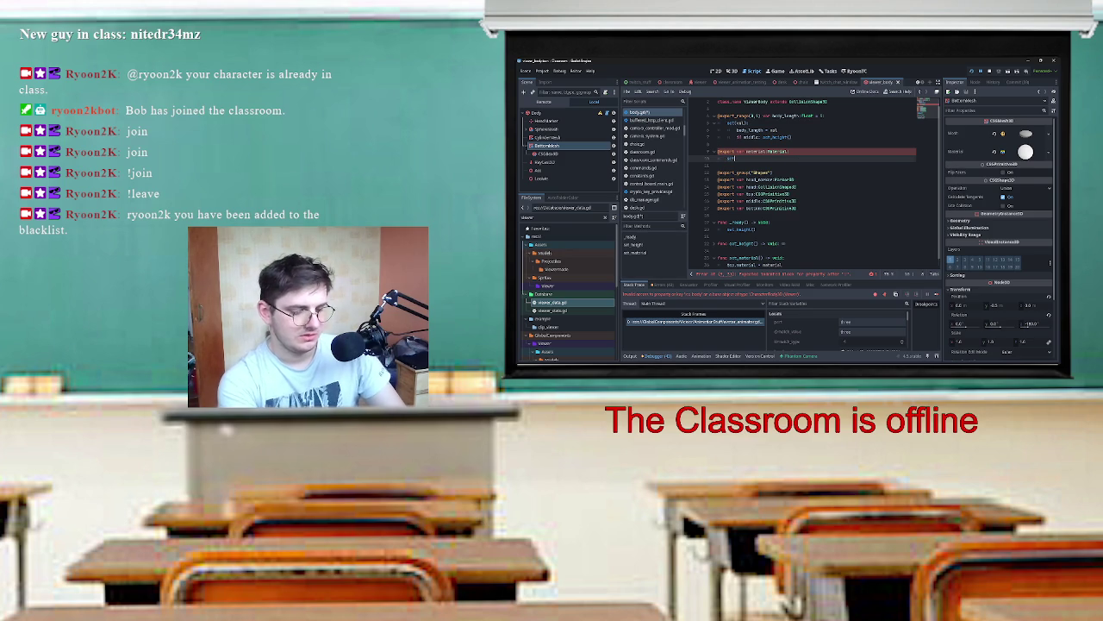
text(t(st)
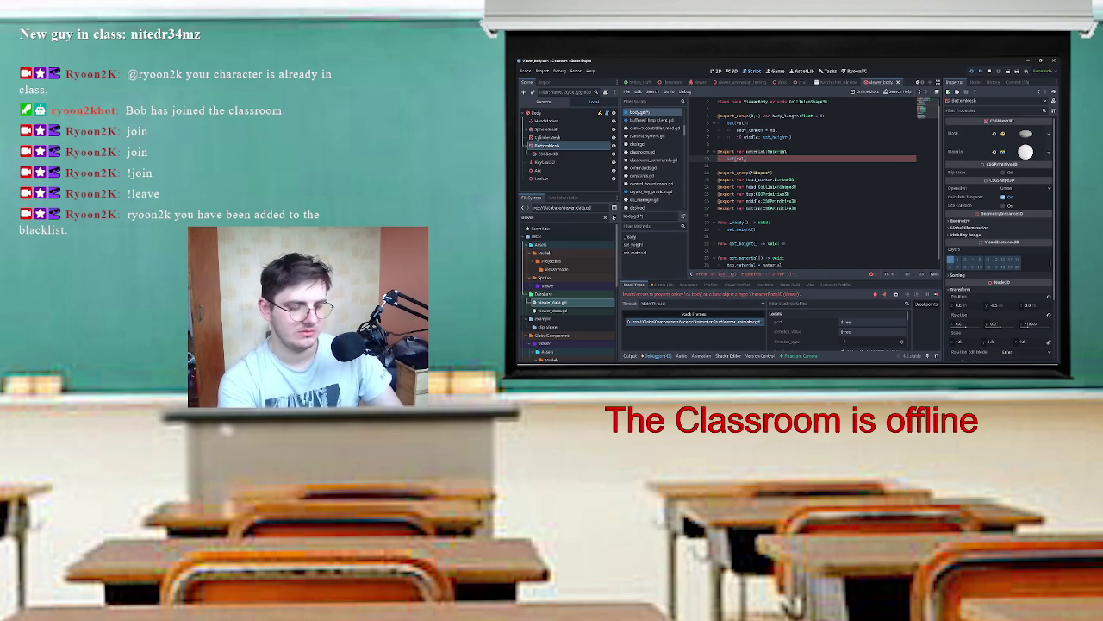
key(Return)
text(ma)
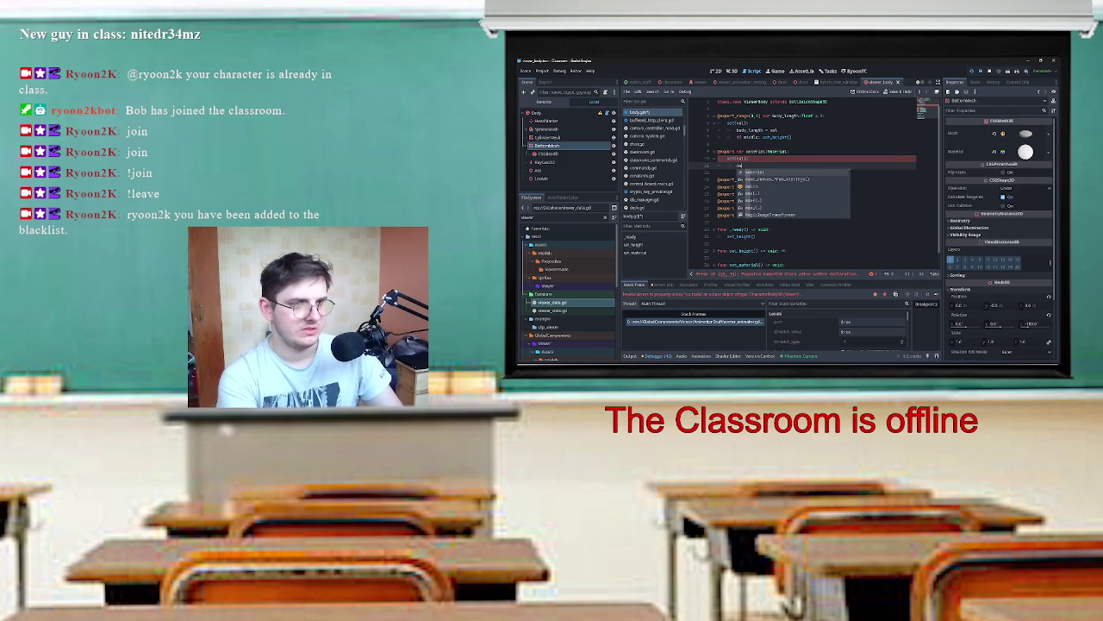
text(terial = val)
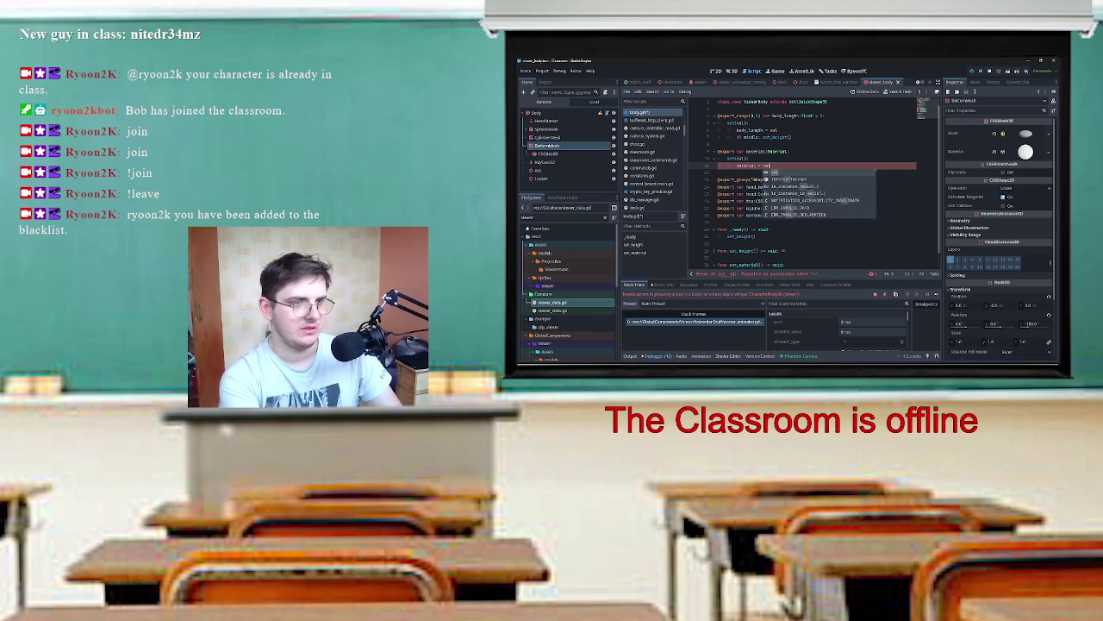
key(Return)
text(set)
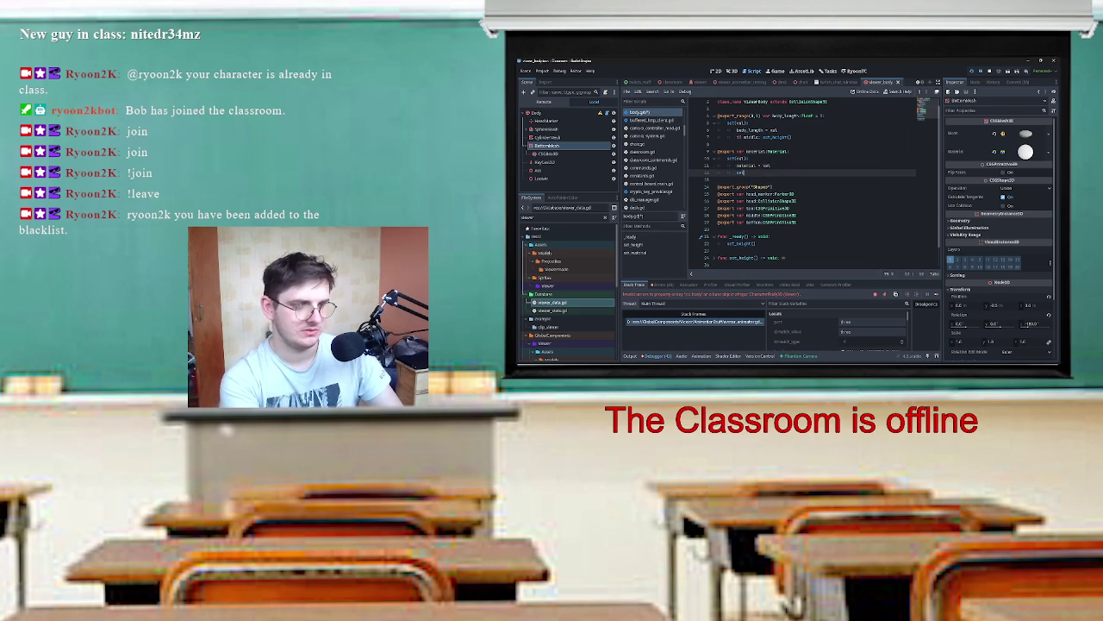
text(_material())
key(Return)
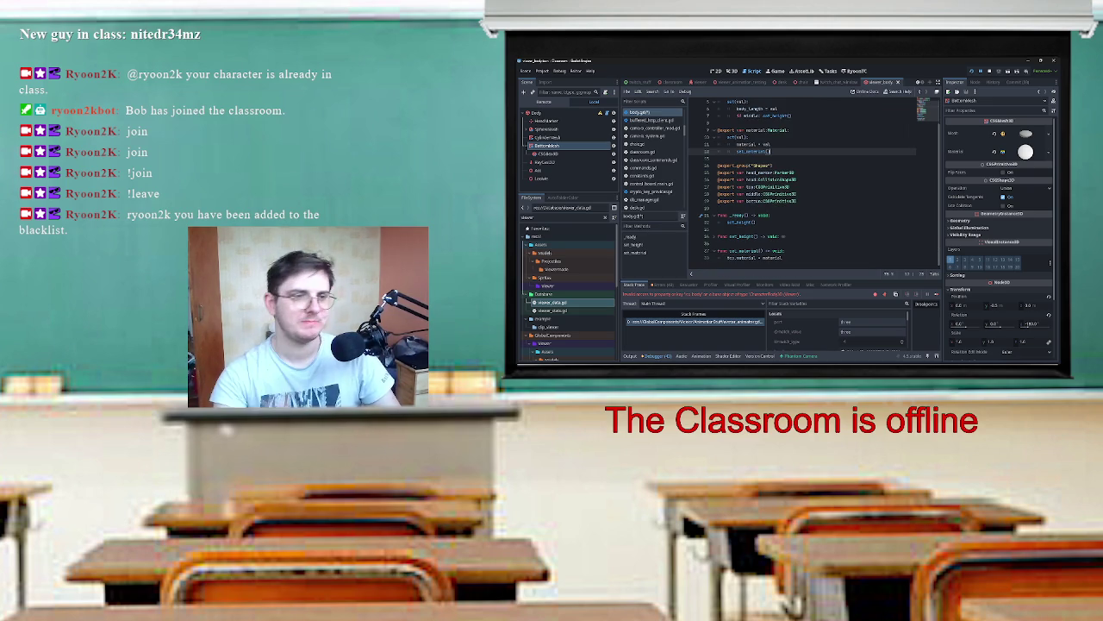
Step: Add 'middle.material = material' and 'bottom.material = material' lines to set_material()
click(782, 257)
key(Return)
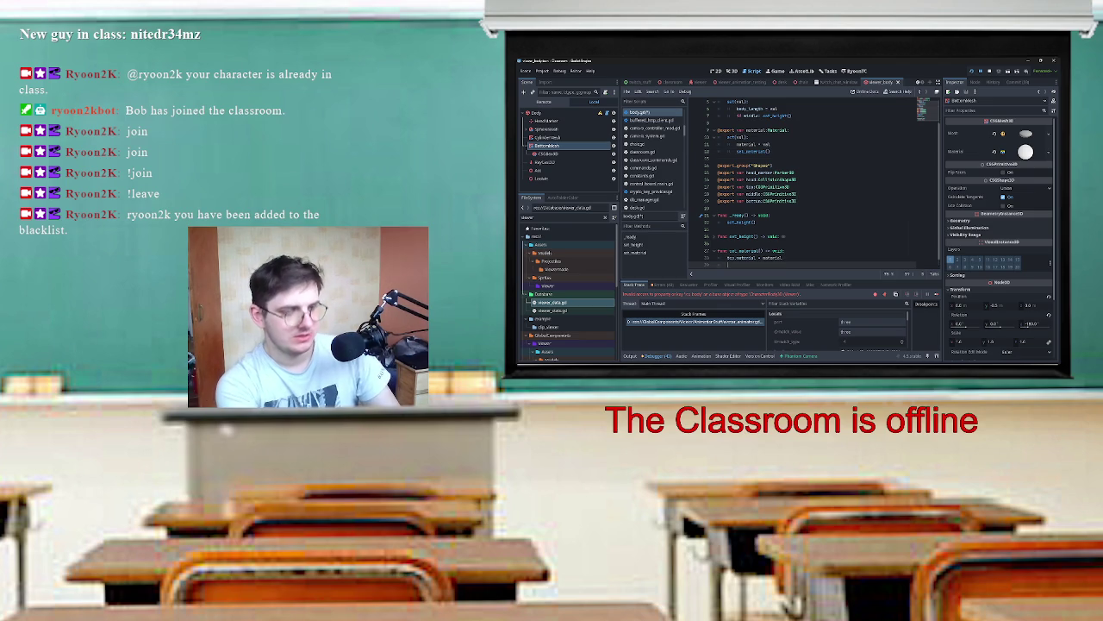
text(iddle)
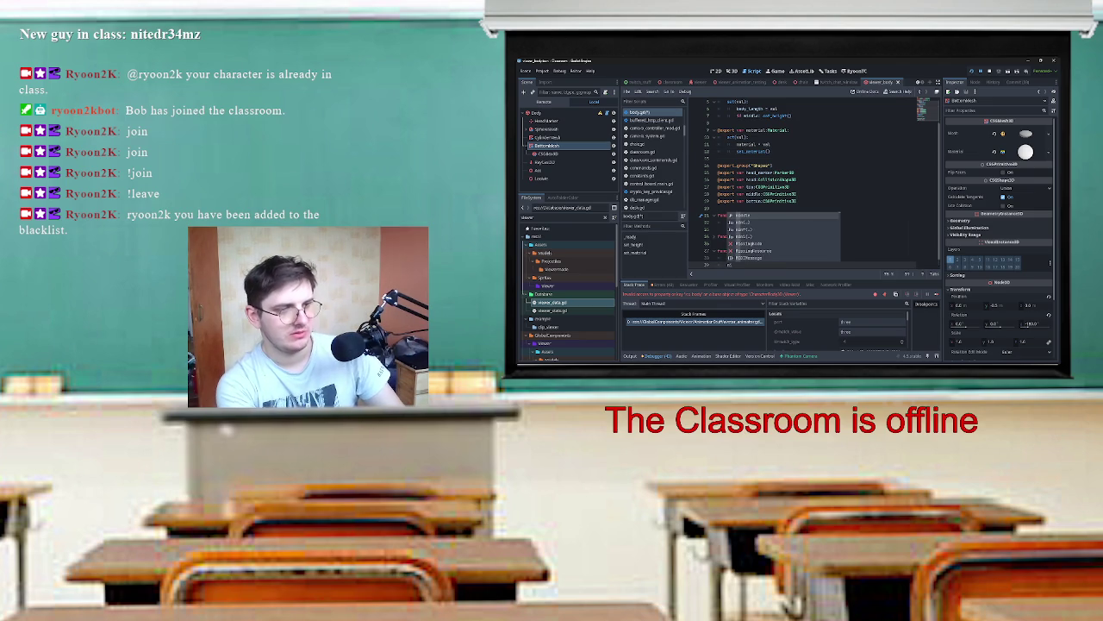
text(.)
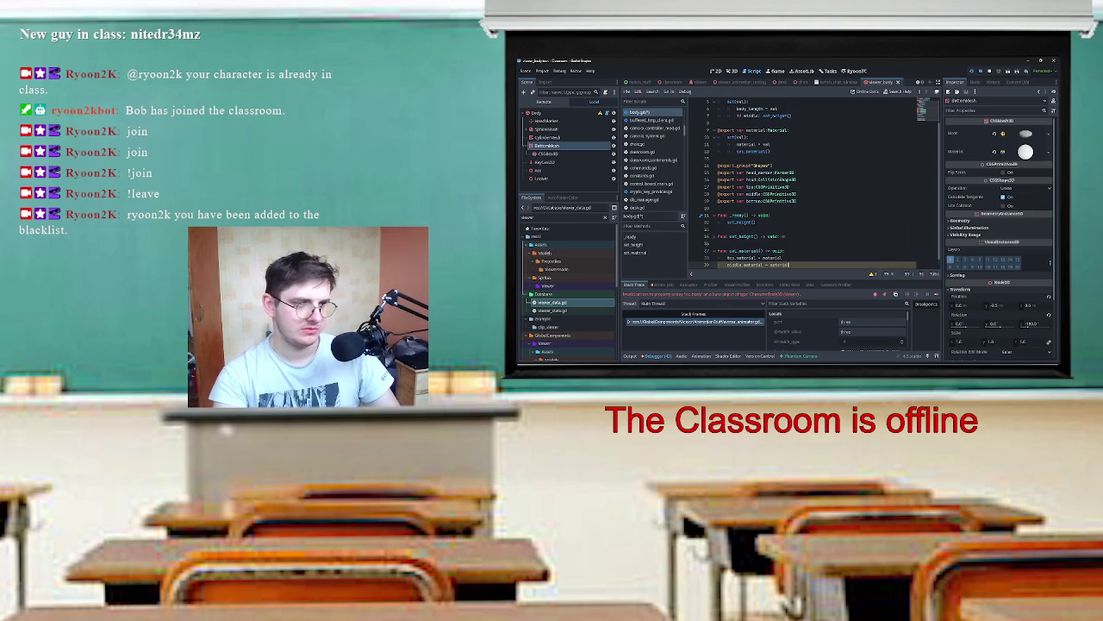
text(material = material)
key(Return)
text(ody_length)
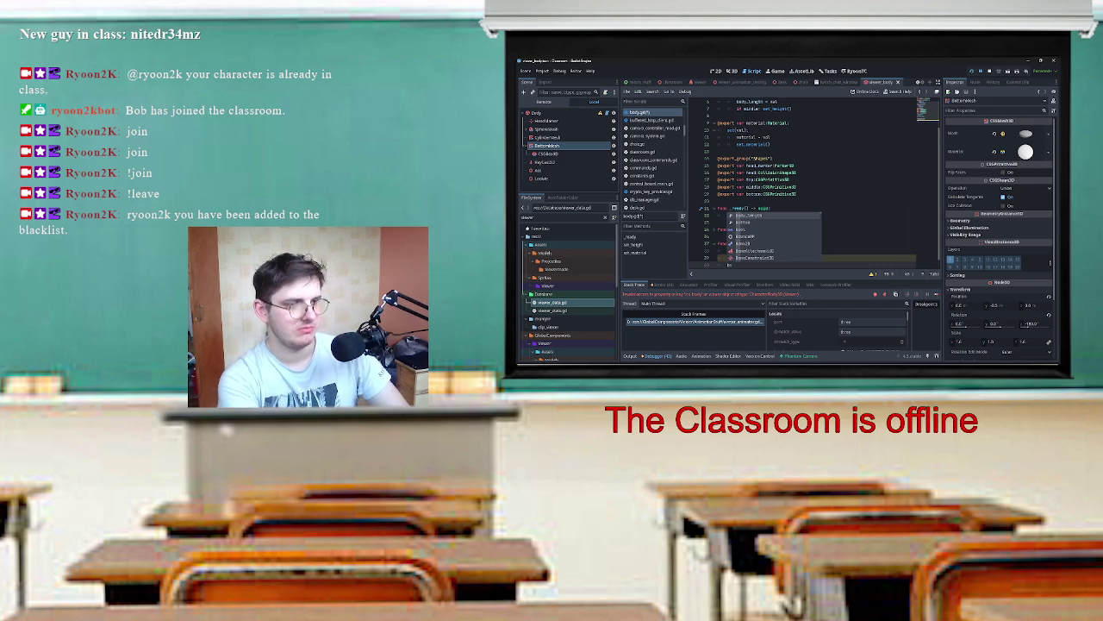
key(ctrl+BackSpace)
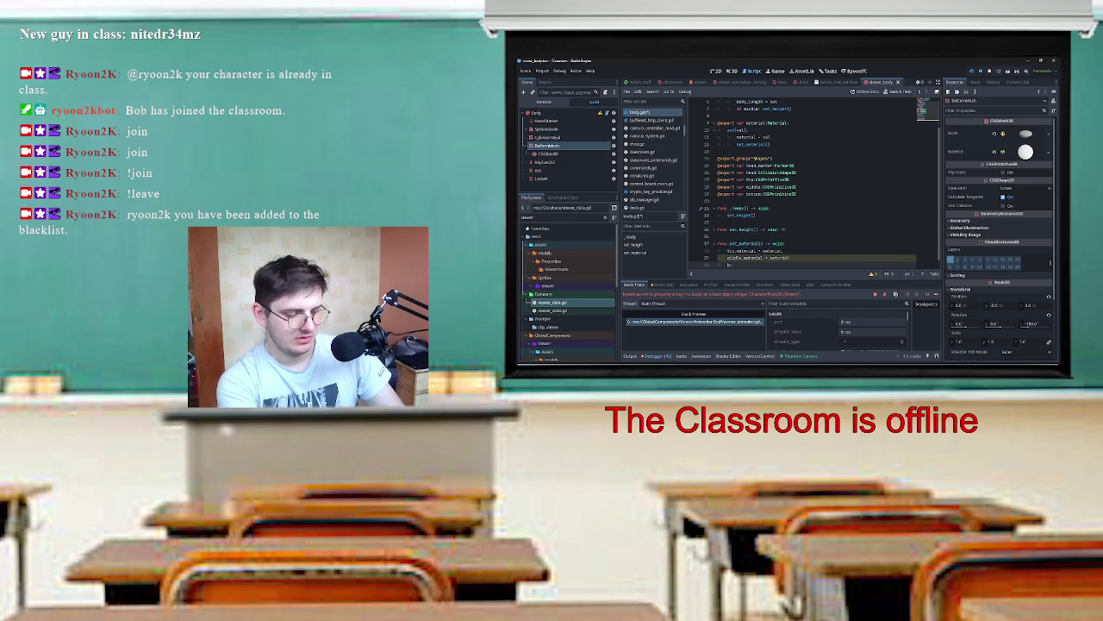
text(ottom.material = material)
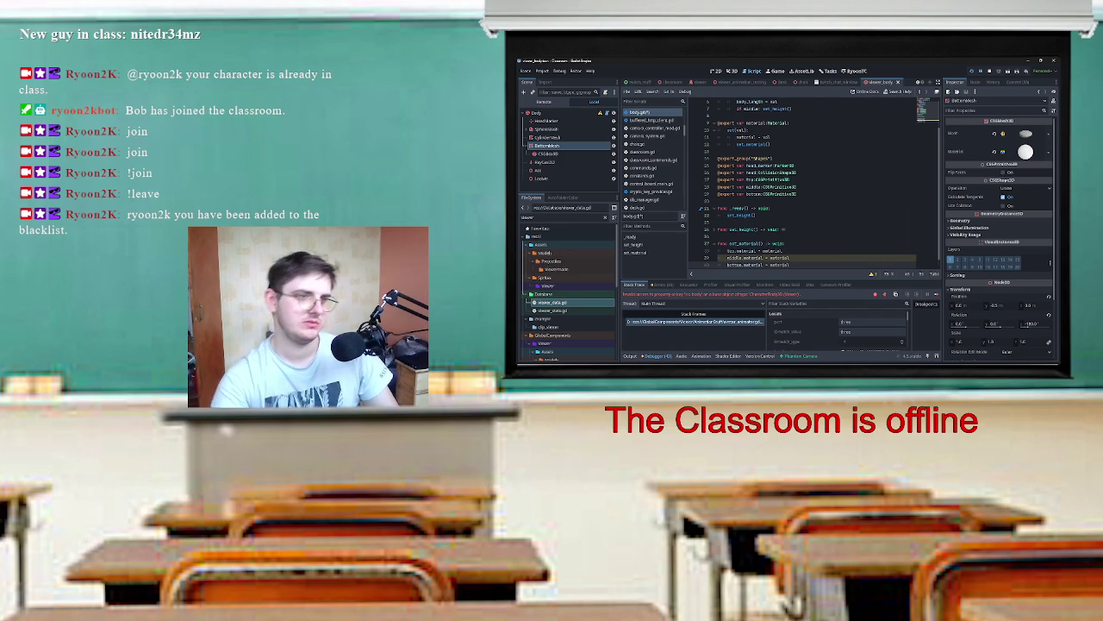
click(783, 251)
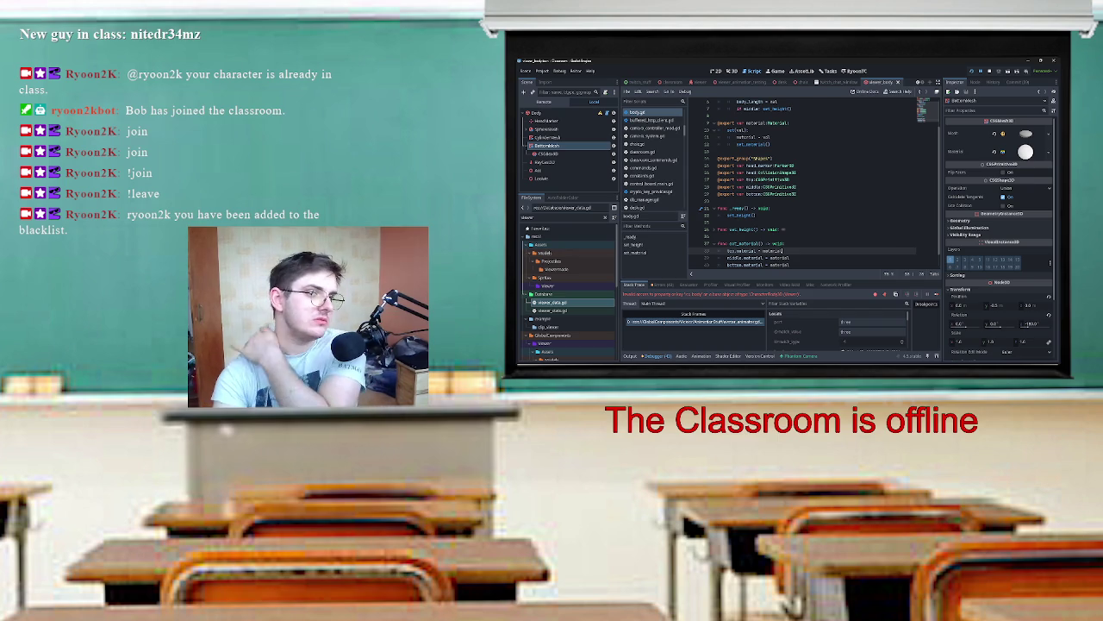
Step: Create a New StandardMaterial3D in the mesh's Material slot and copy it
click(1049, 152)
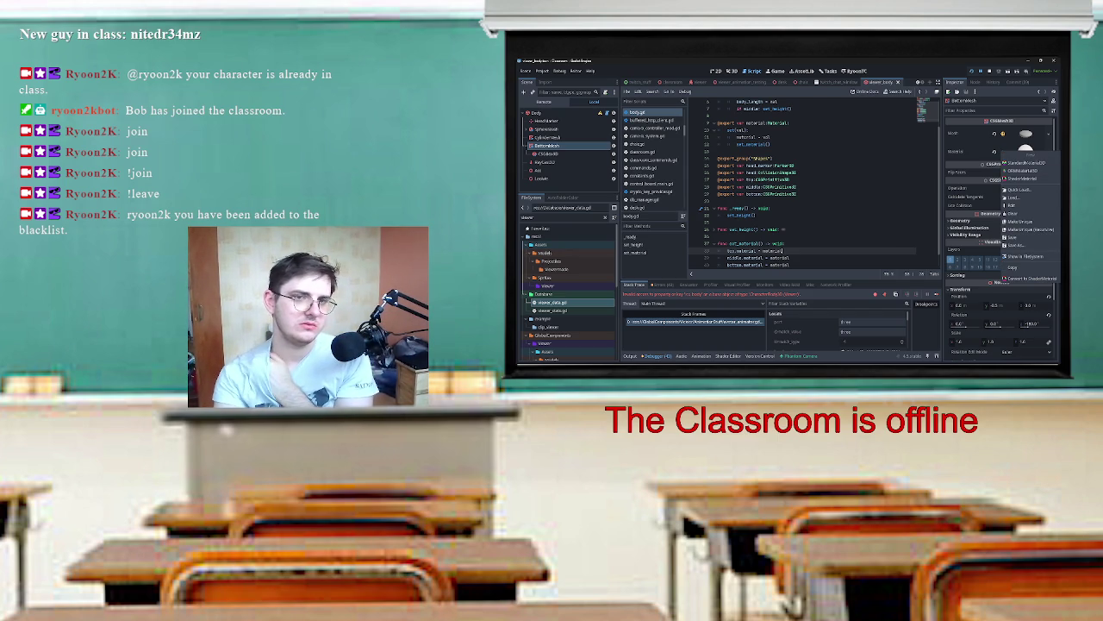
click(1022, 162)
click(1026, 152)
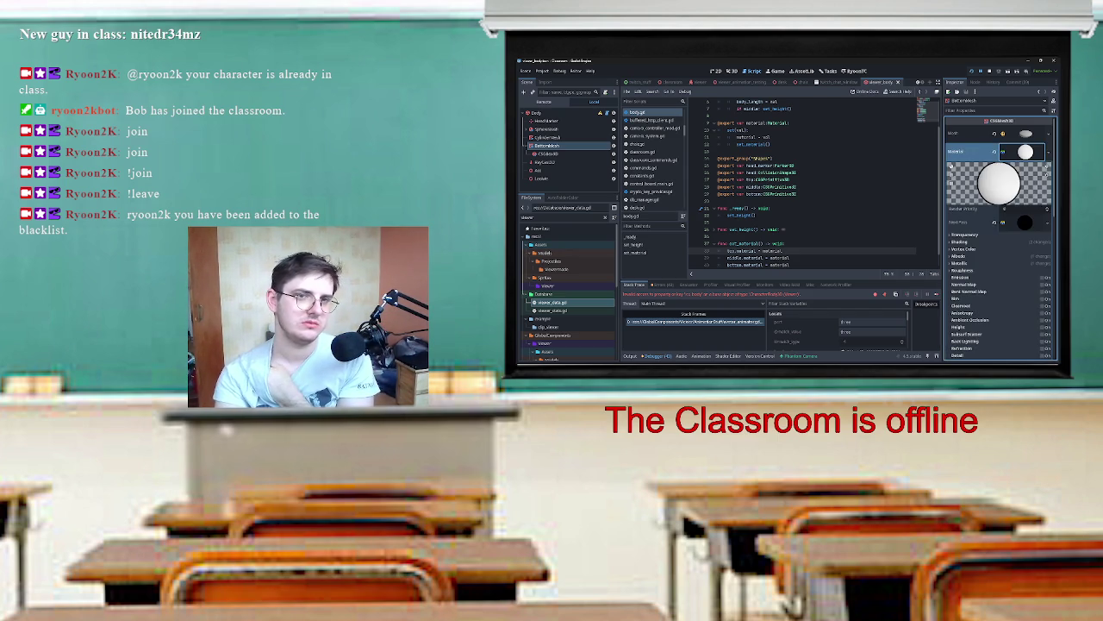
click(1049, 152)
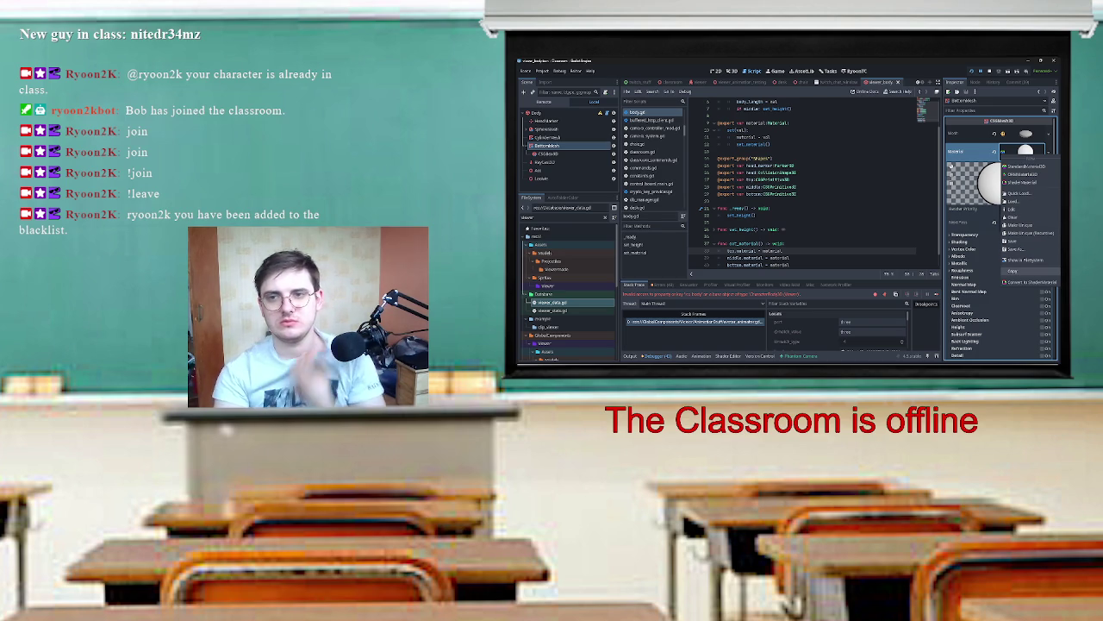
click(1013, 271)
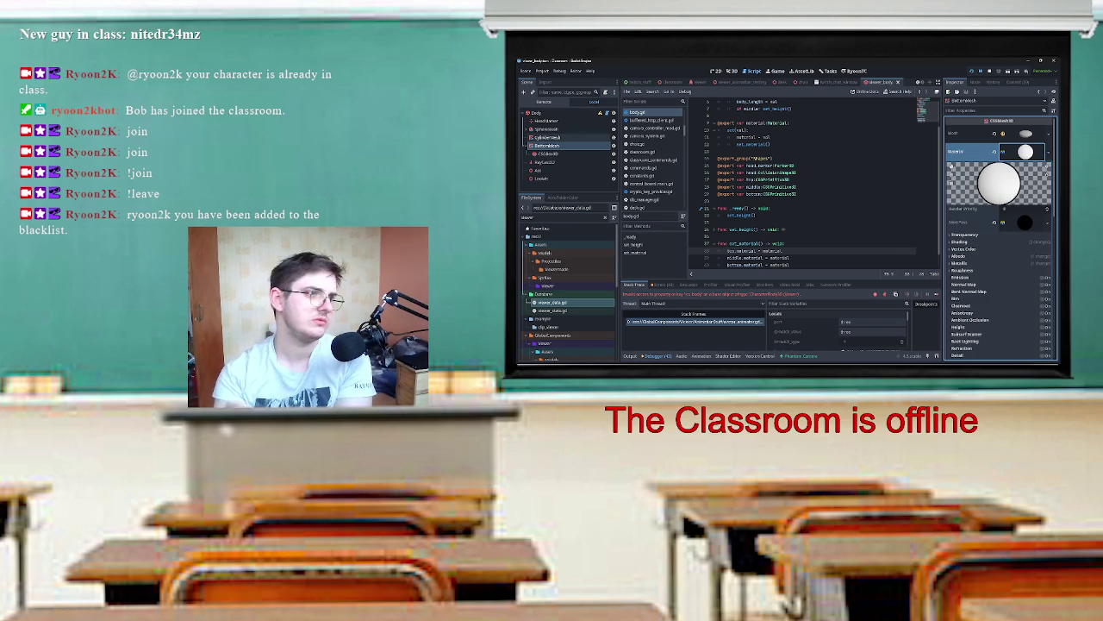
Step: Paste the copied material into the Body node's Material and make it unique
click(535, 113)
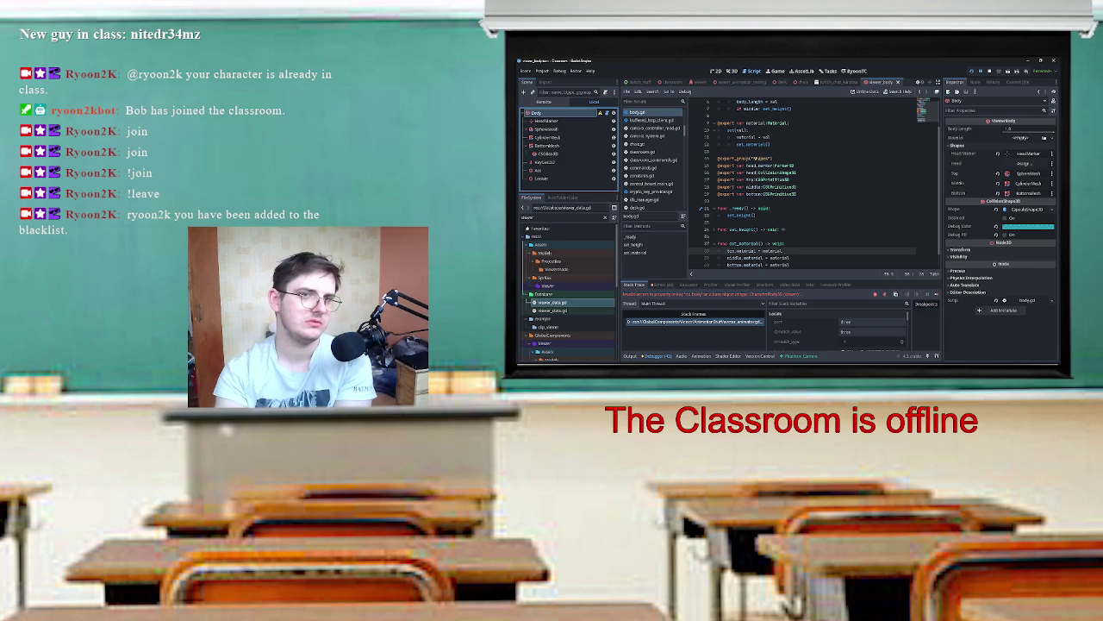
click(1050, 137)
click(1030, 253)
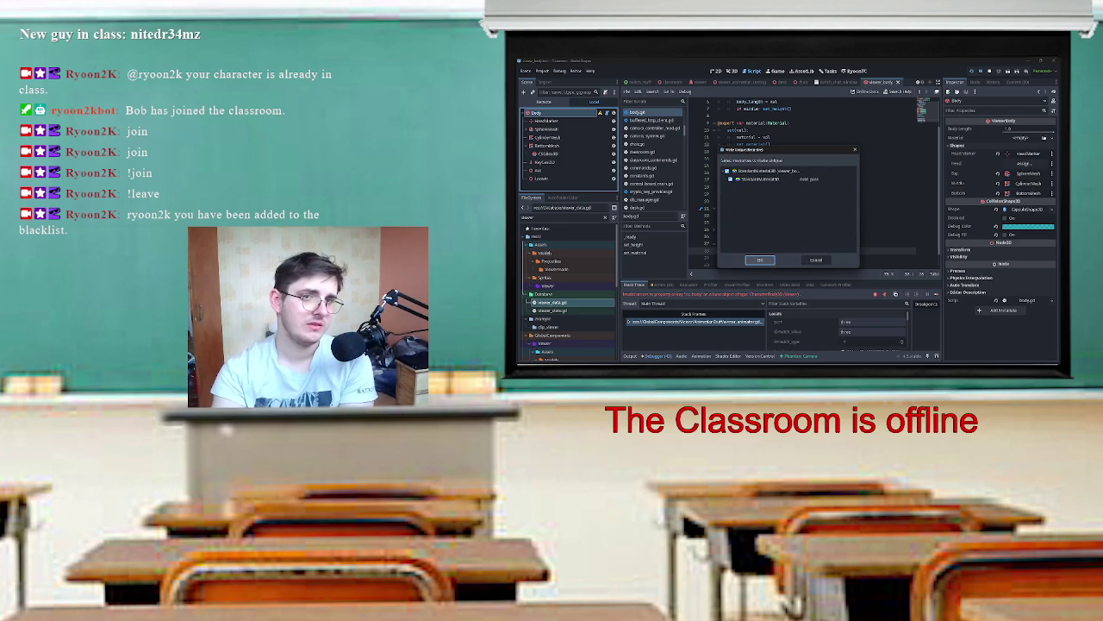
click(759, 259)
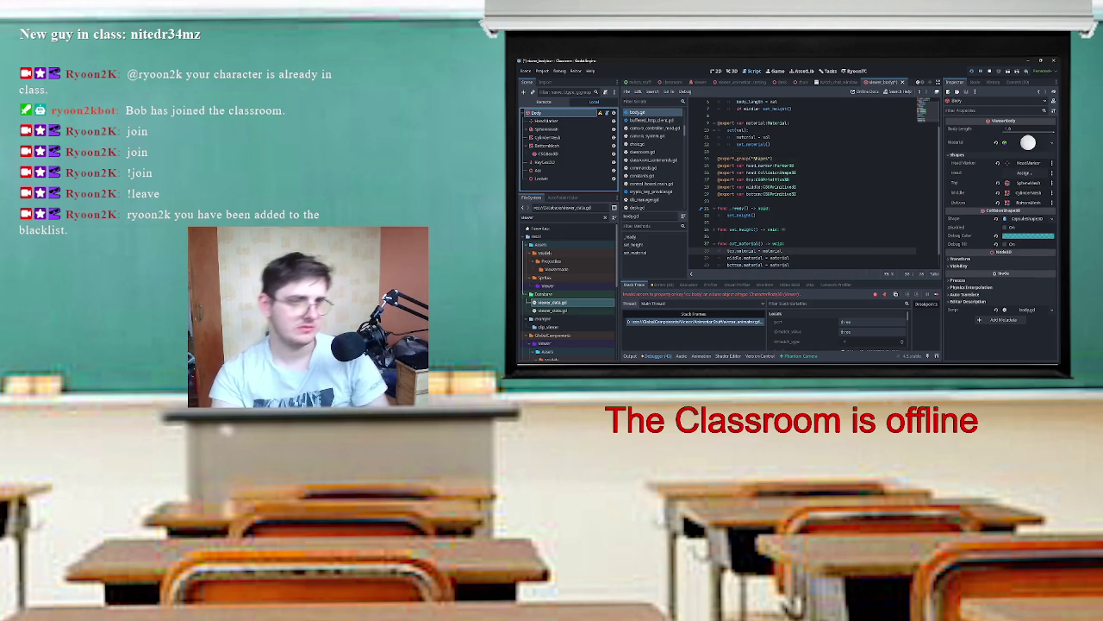
Step: Save body.gd and highlight 'material' to review where it is used
click(769, 136)
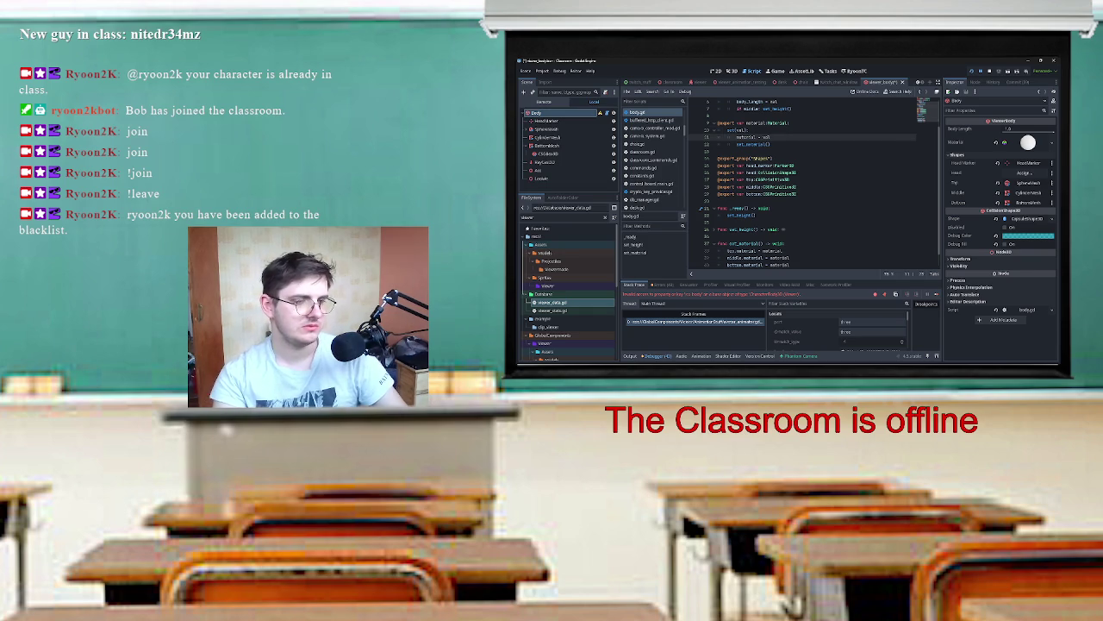
scroll(776, 181, down, 1)
click(718, 186)
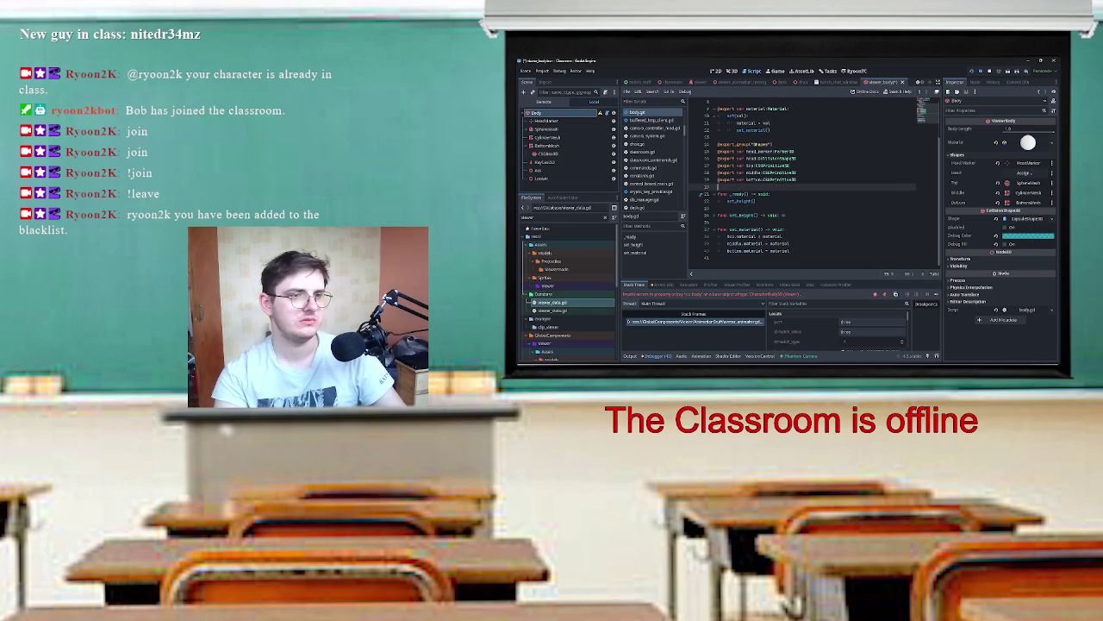
key(ctrl+s)
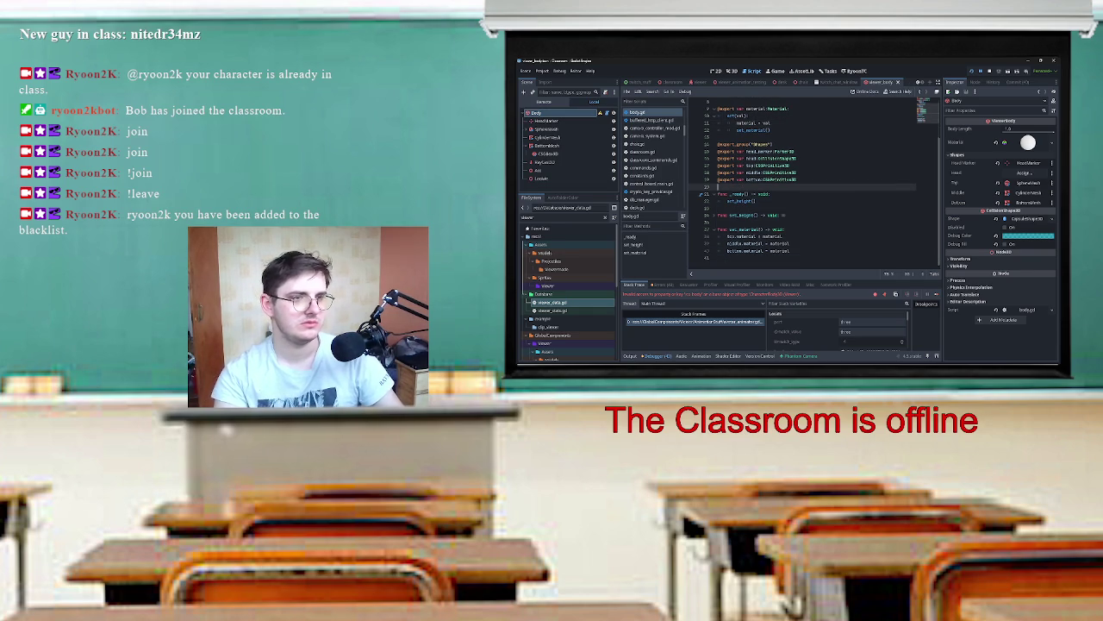
click(780, 236)
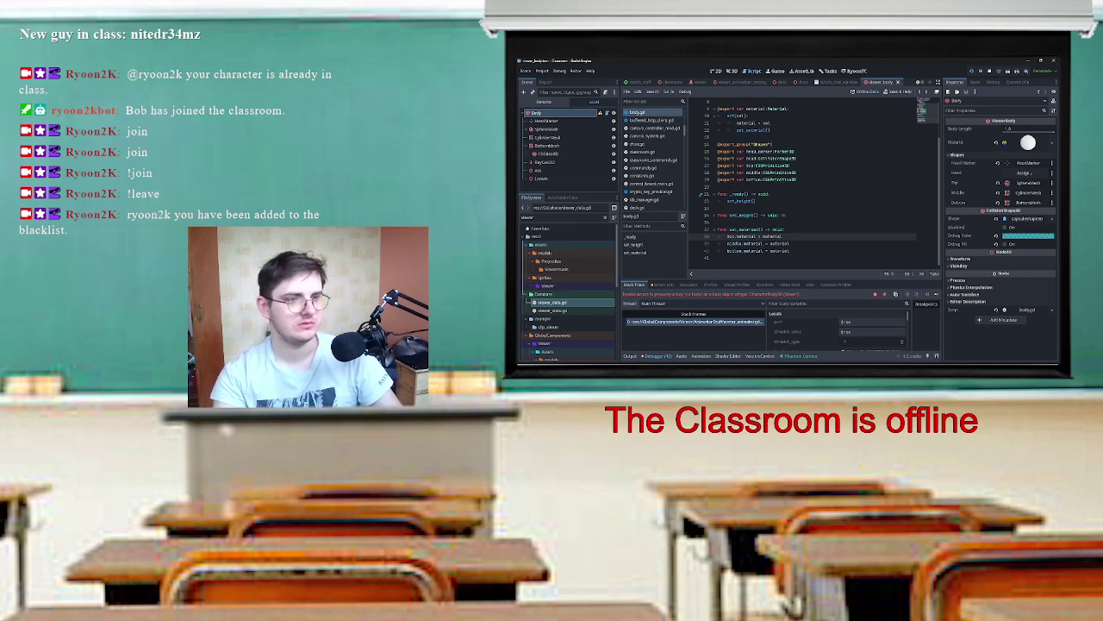
double_click(771, 235)
scroll(814, 185, up, 3)
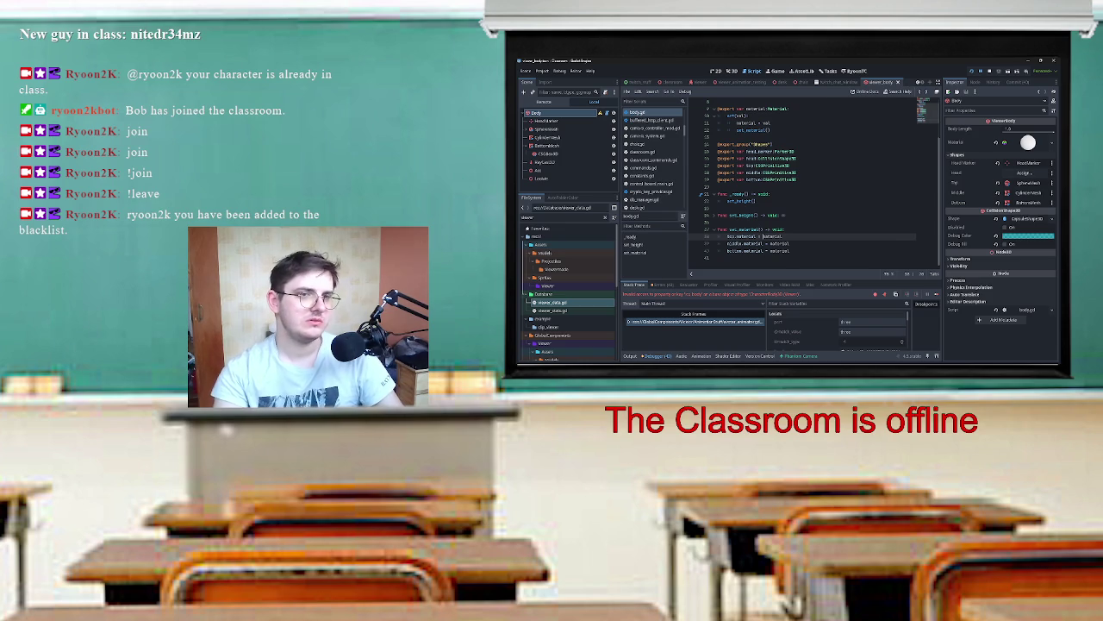
scroll(815, 185, down, 3)
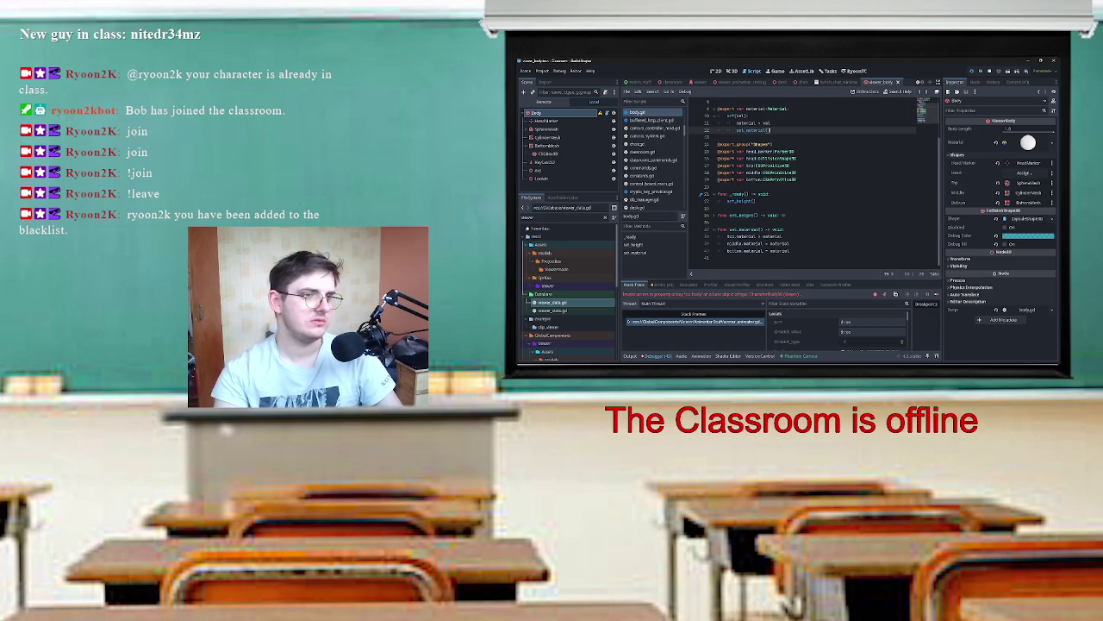
scroll(815, 185, up, 2)
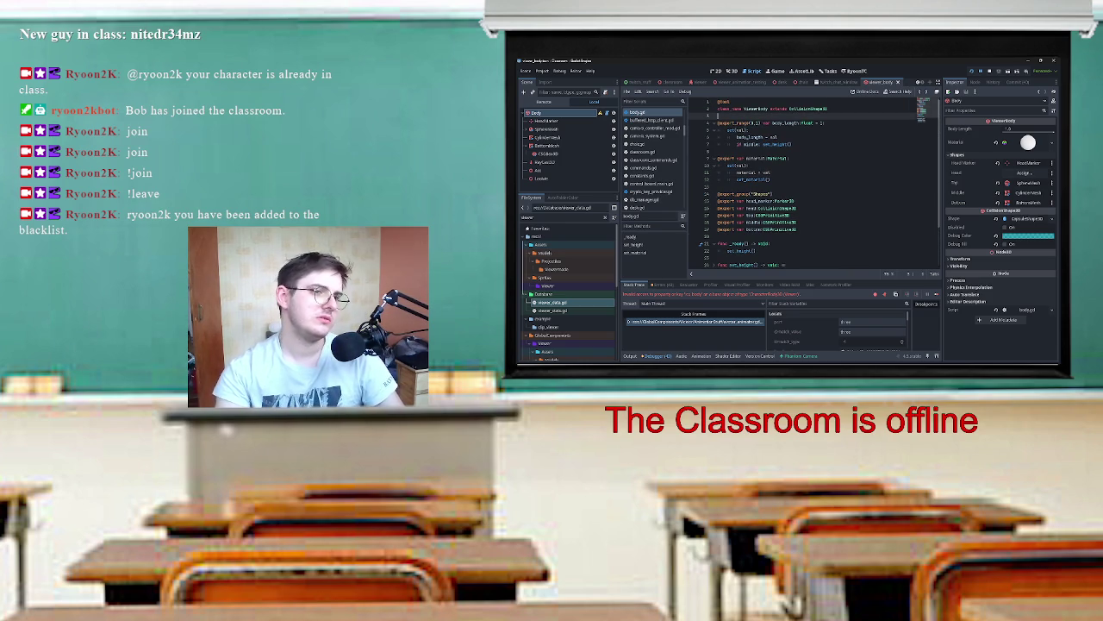
Step: In the avatar animator script, replace the outdated viewer property so body_mat uses viewer.body.material
key(alt+Left)
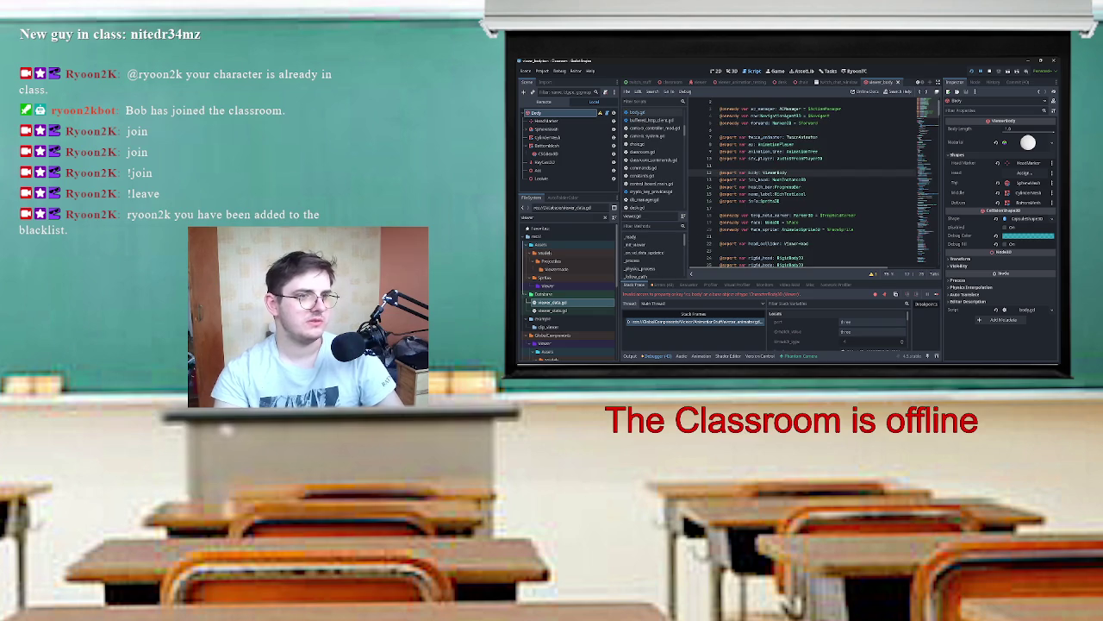
key(alt+Left)
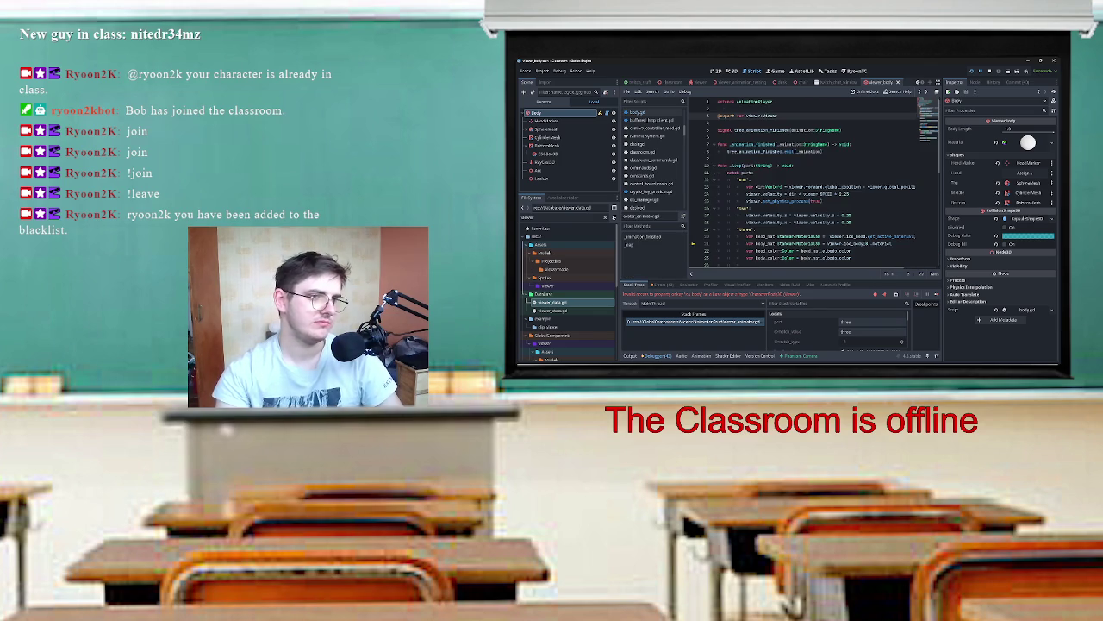
scroll(815, 179, down, 4)
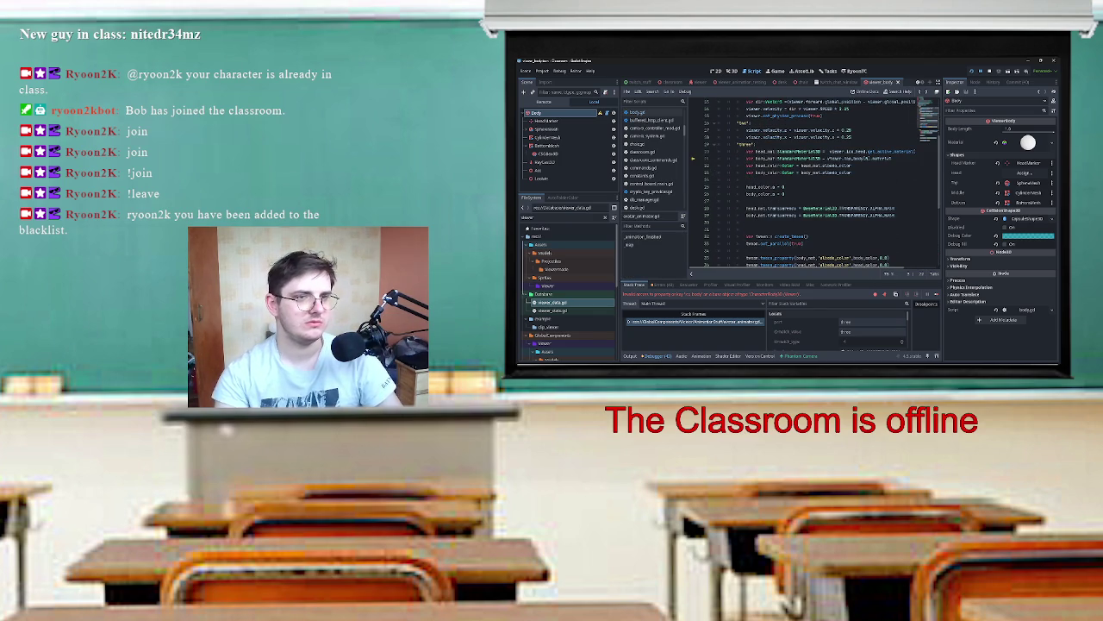
drag(844, 158, 893, 159)
key(BackSpace)
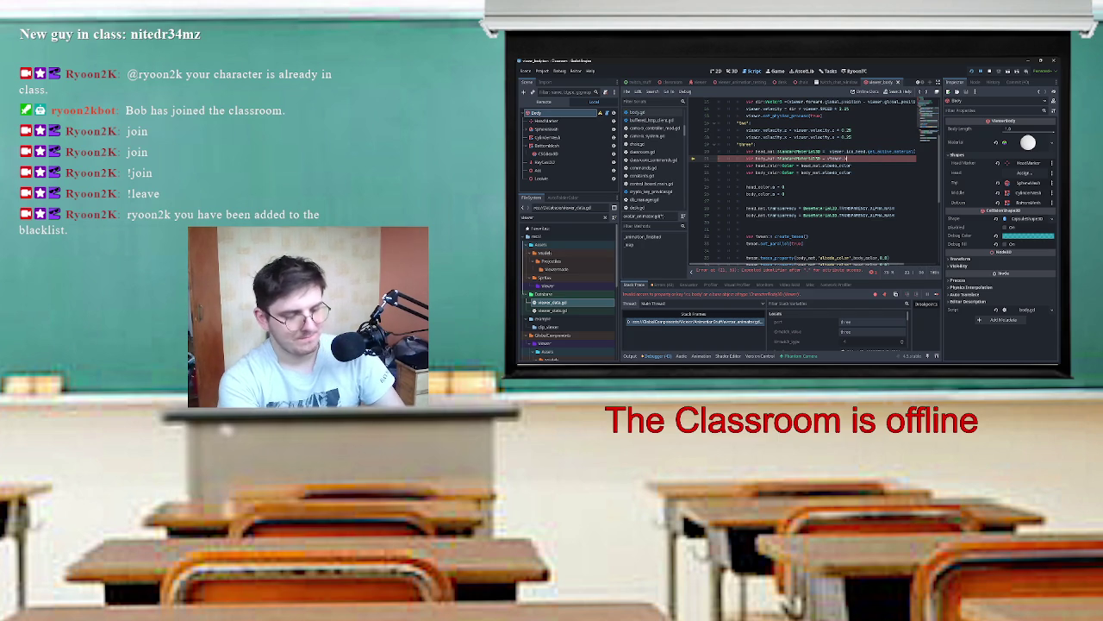
text(body)
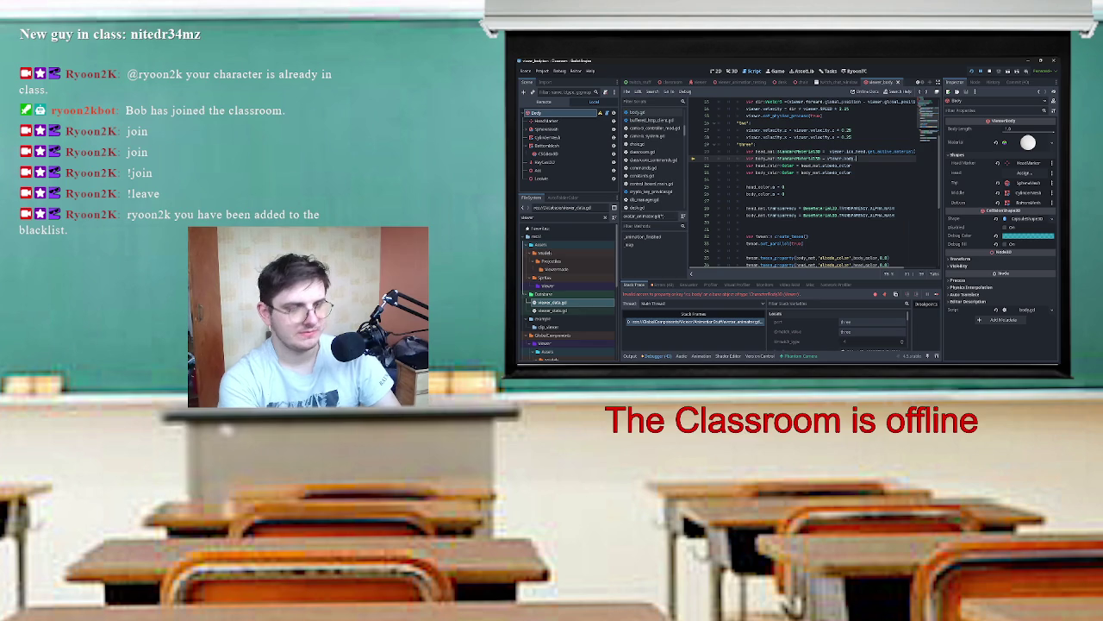
text(.material)
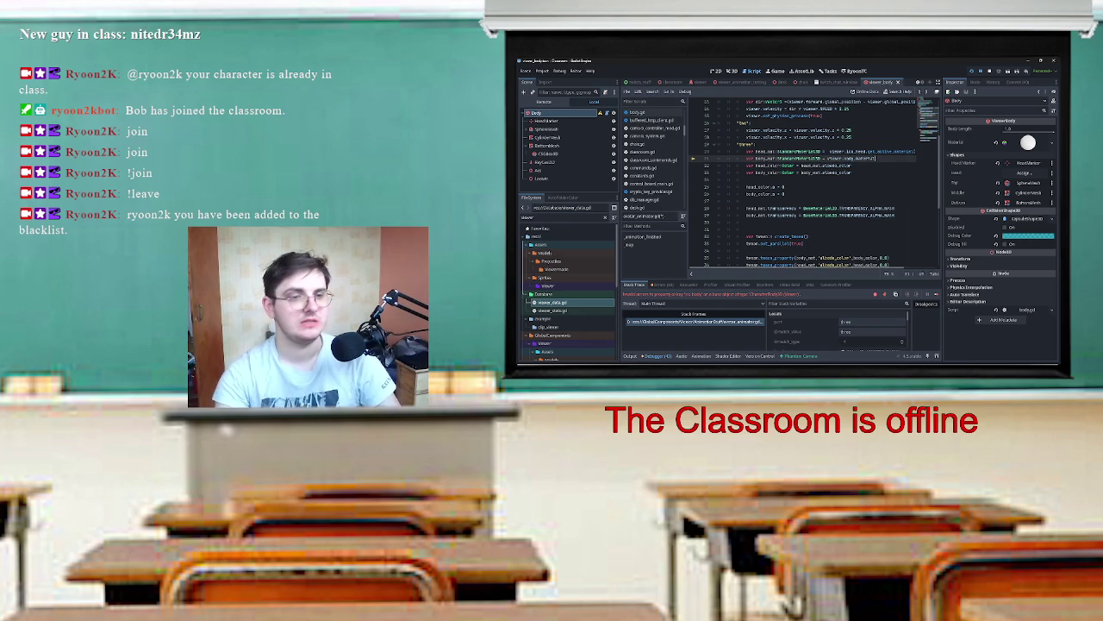
click(827, 215)
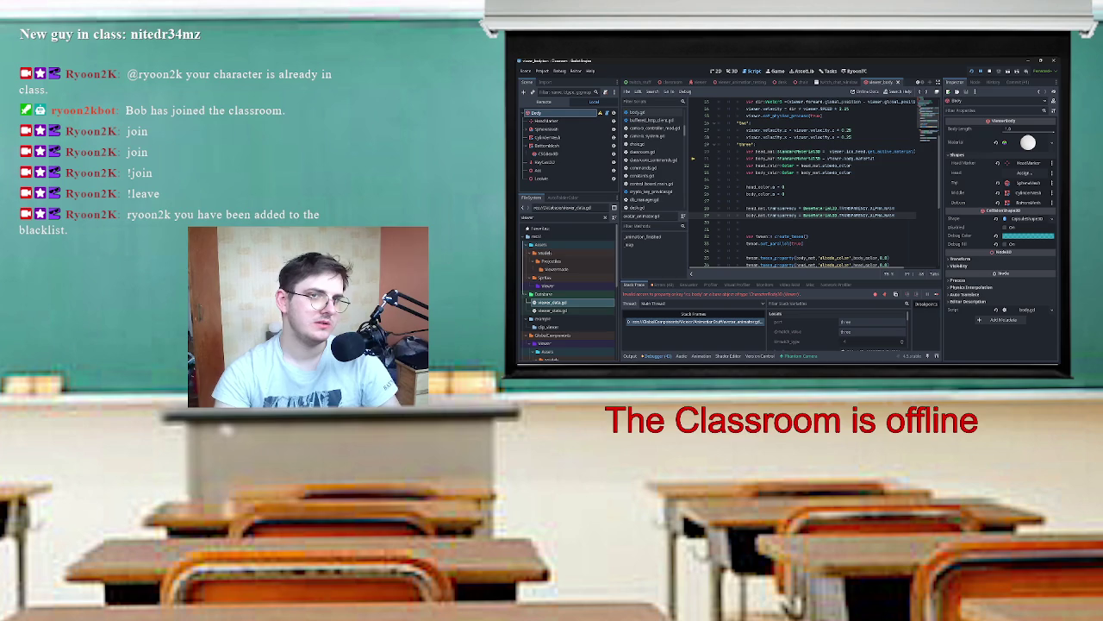
Step: Run the project with F5, go Back, and load the classroom level from Level Select
key(F5)
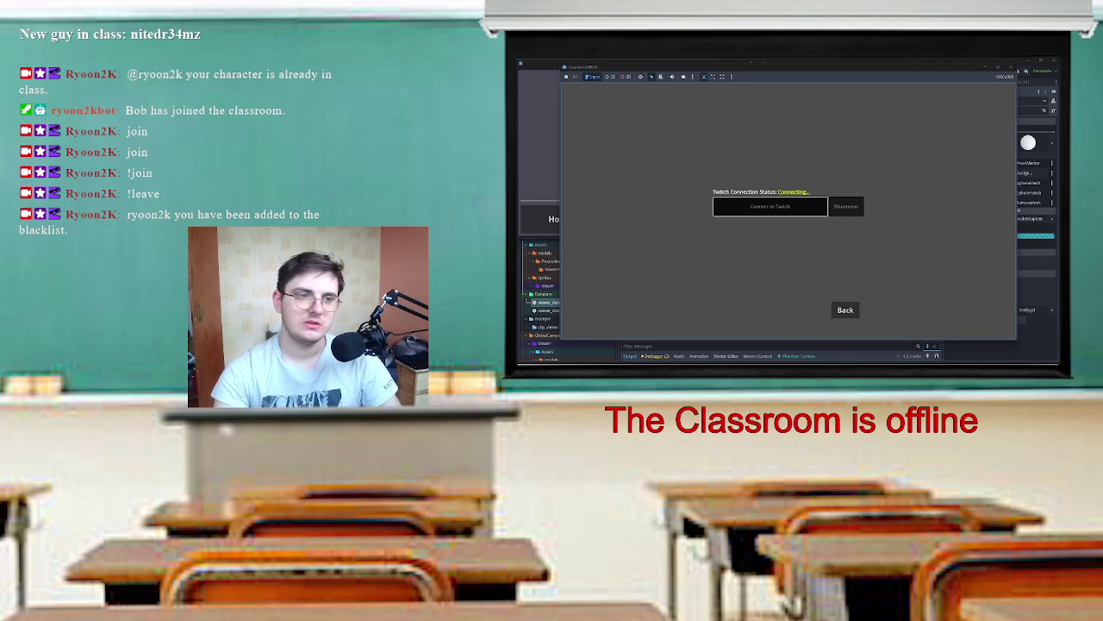
click(846, 310)
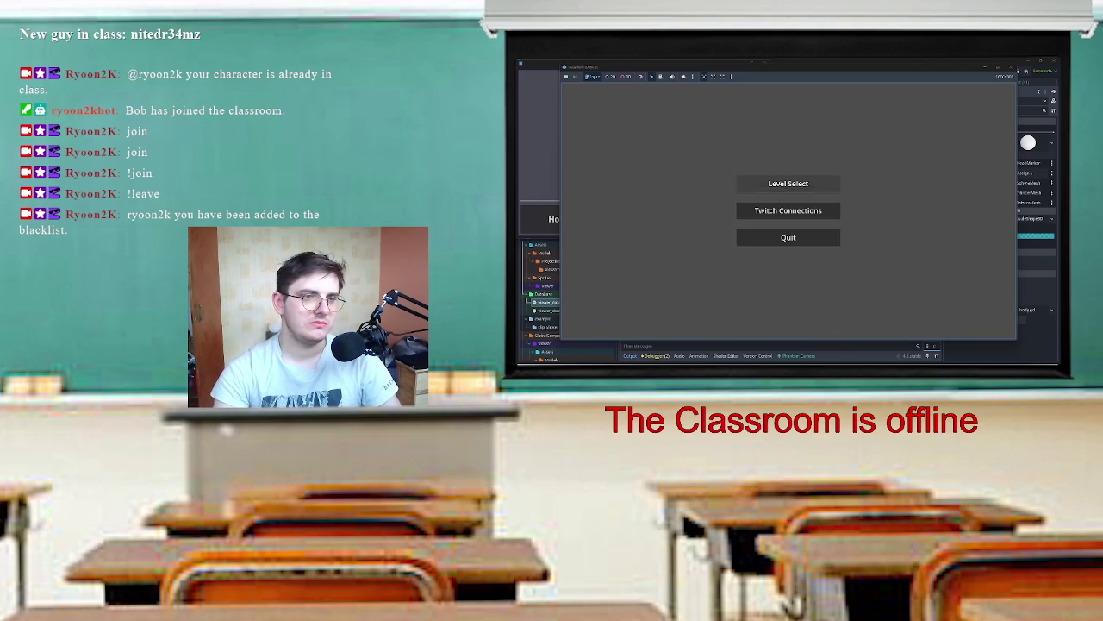
click(788, 183)
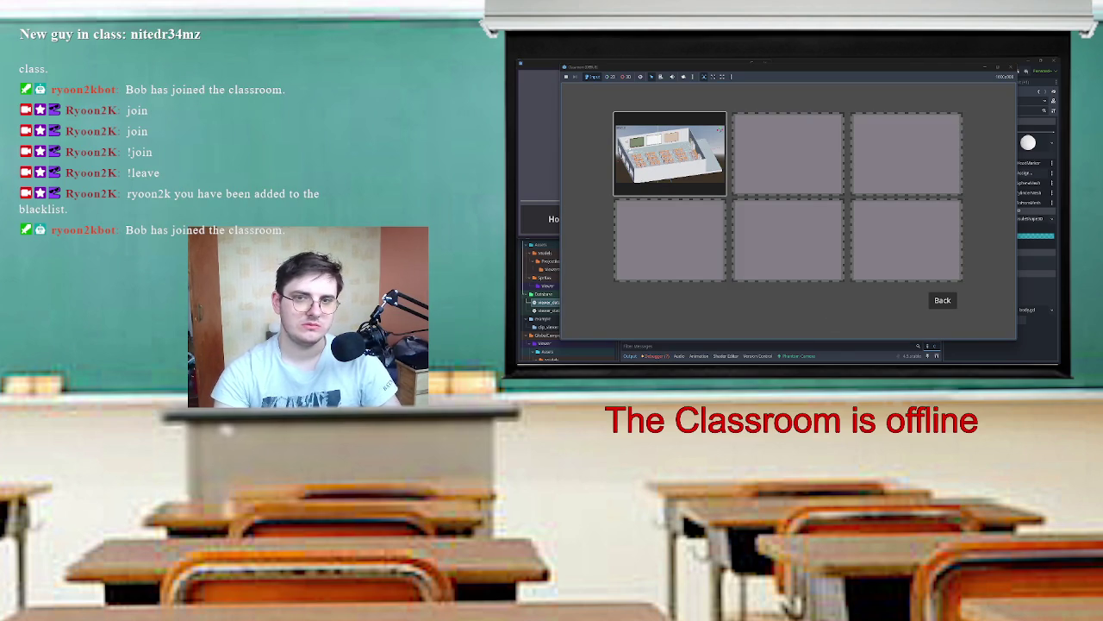
click(670, 153)
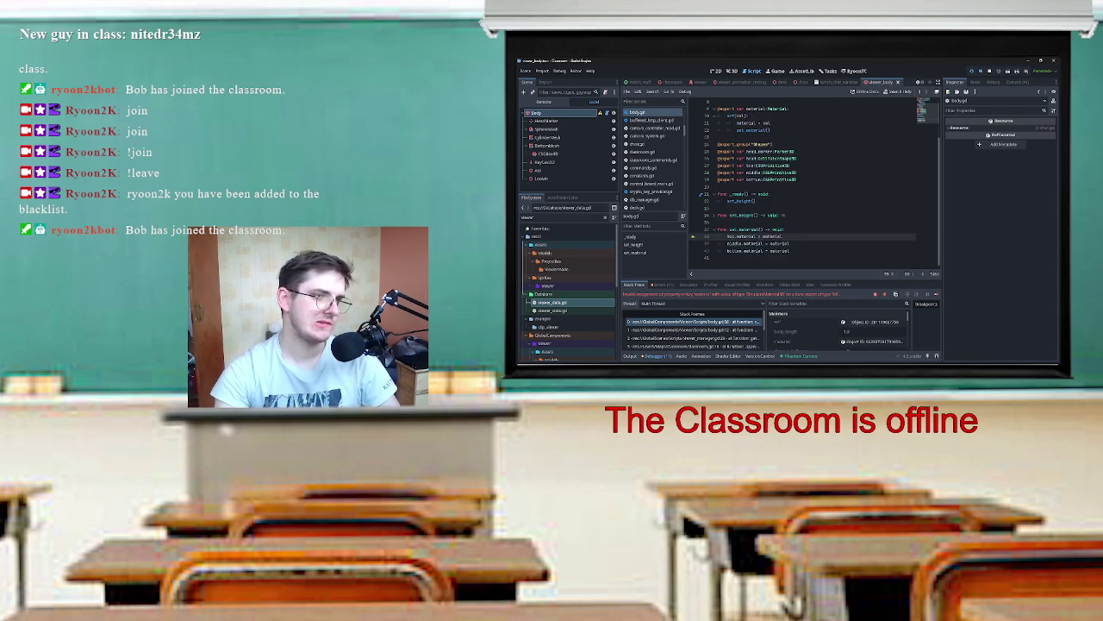
Step: Wrap the setter's set_material() call in 'if top and middle and bottom:', then save and rerun
scroll(819, 185, up, 3)
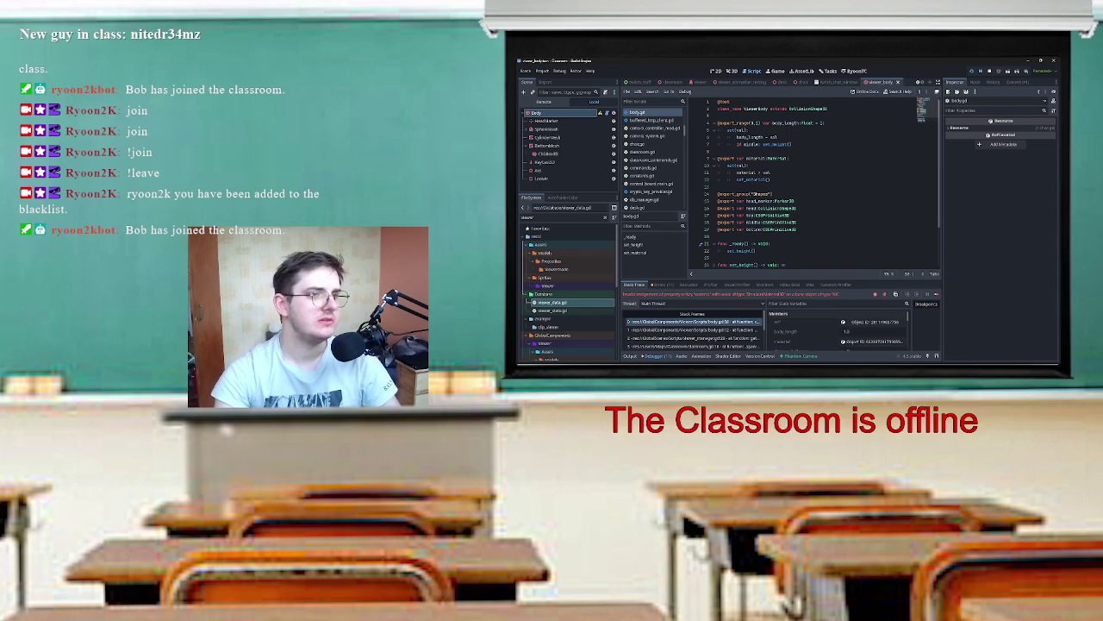
click(737, 180)
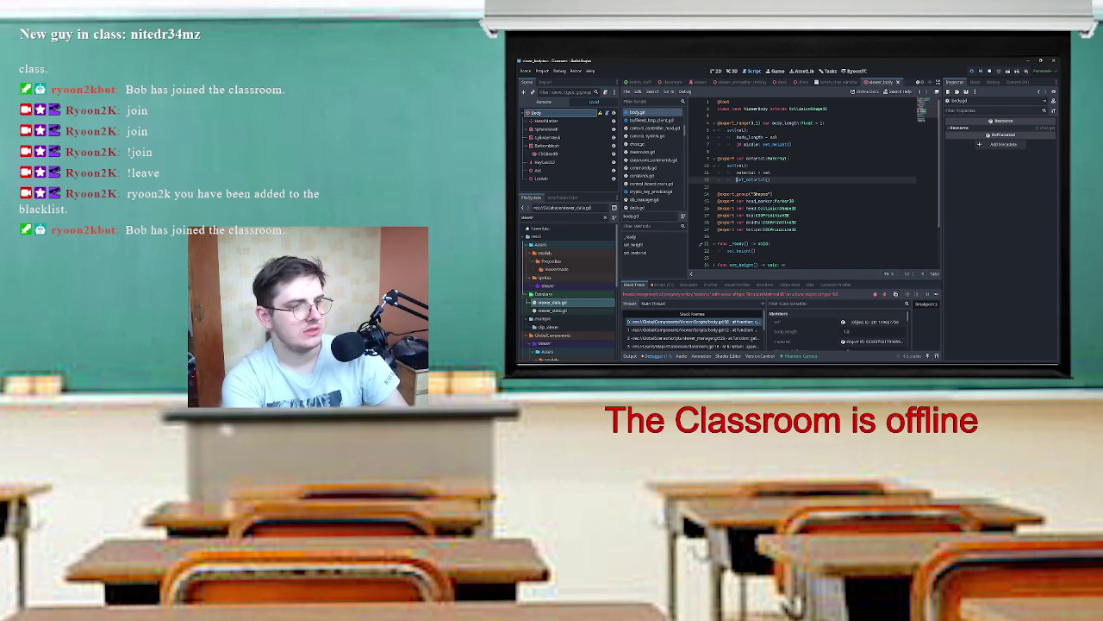
text(if )
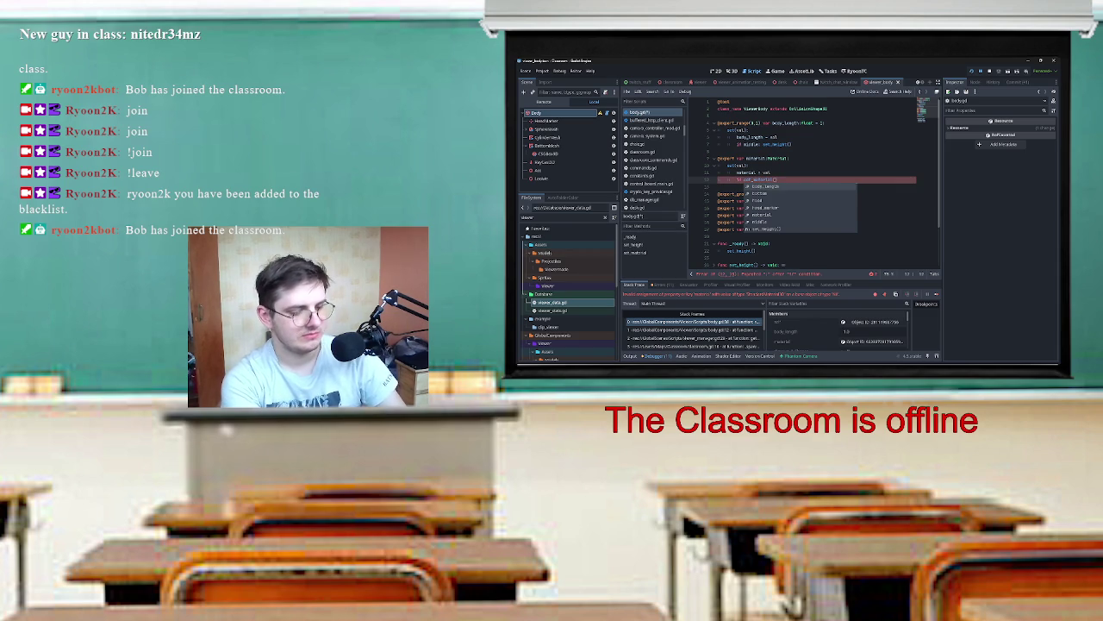
text(mat)
text(not )
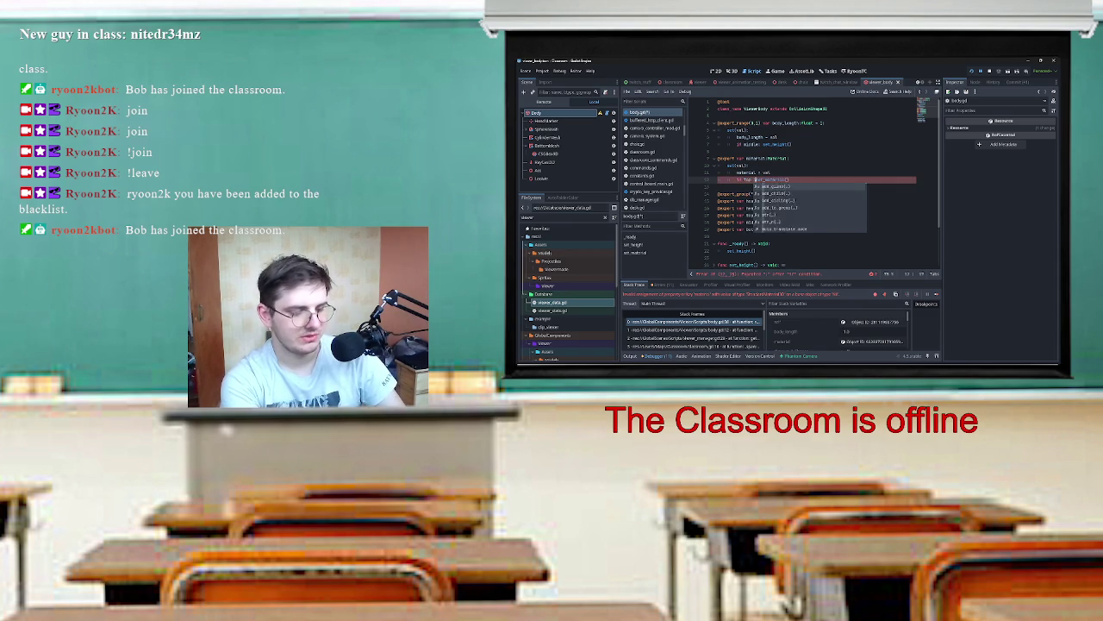
text(mid)
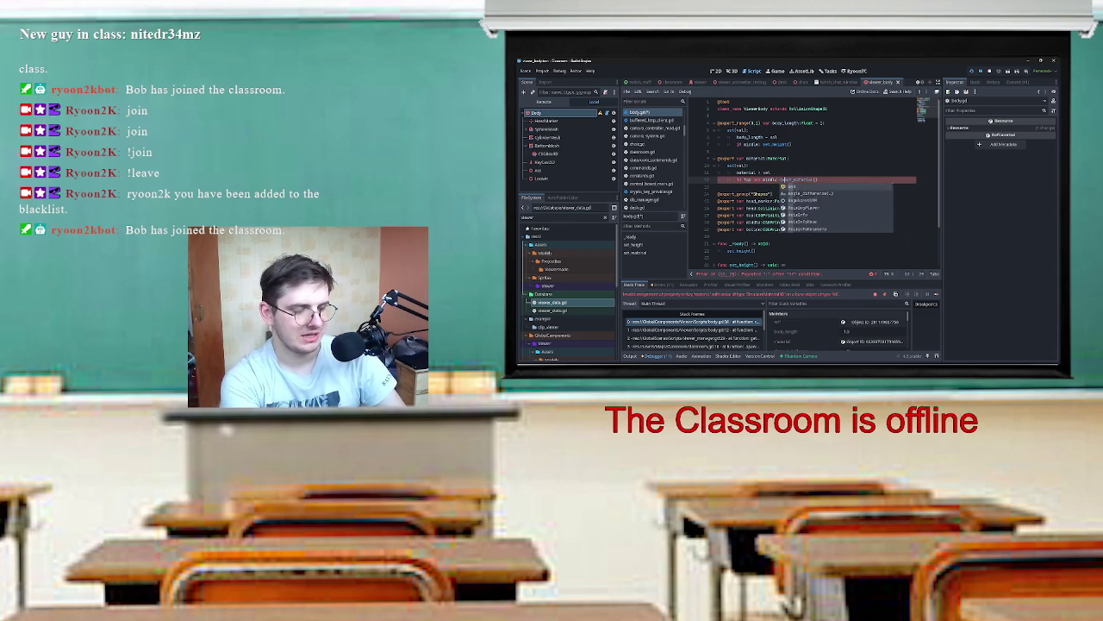
text(bo)
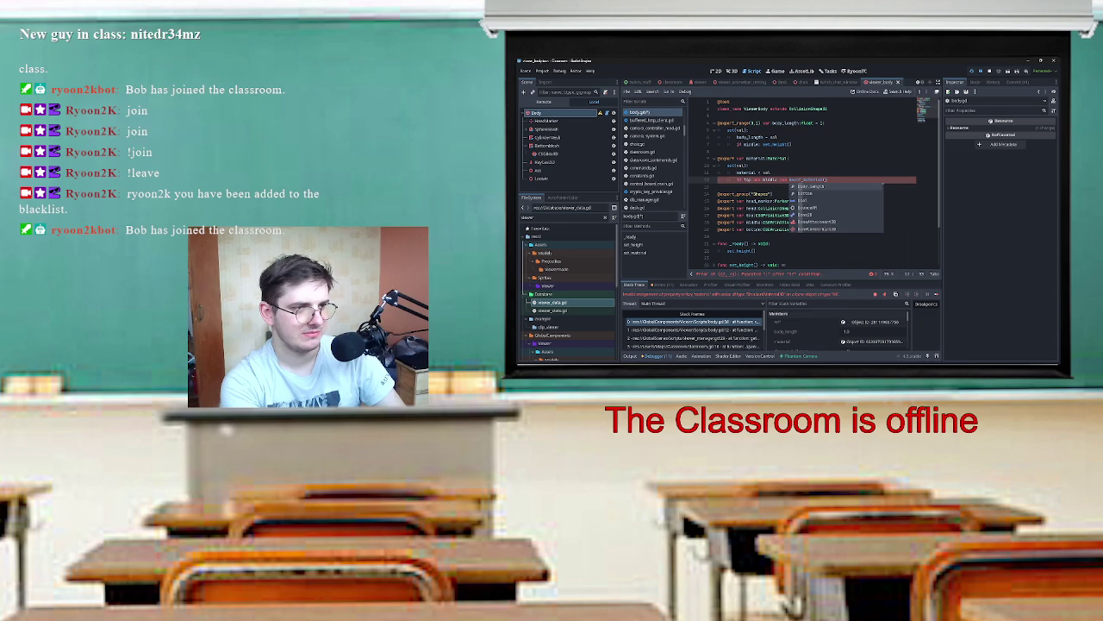
text(ttom)
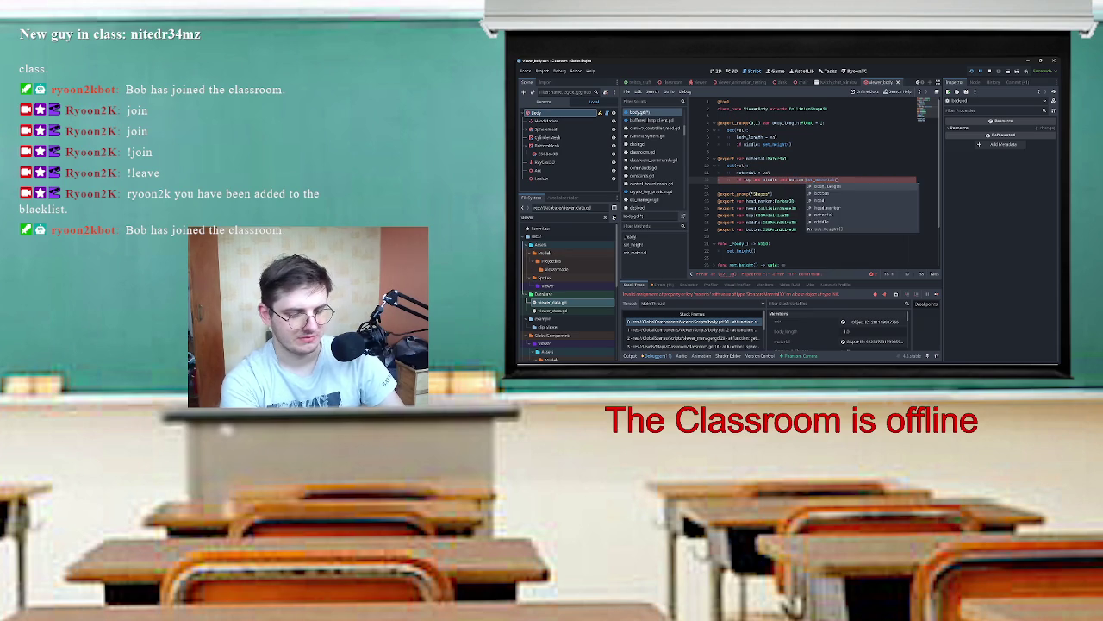
text(:)
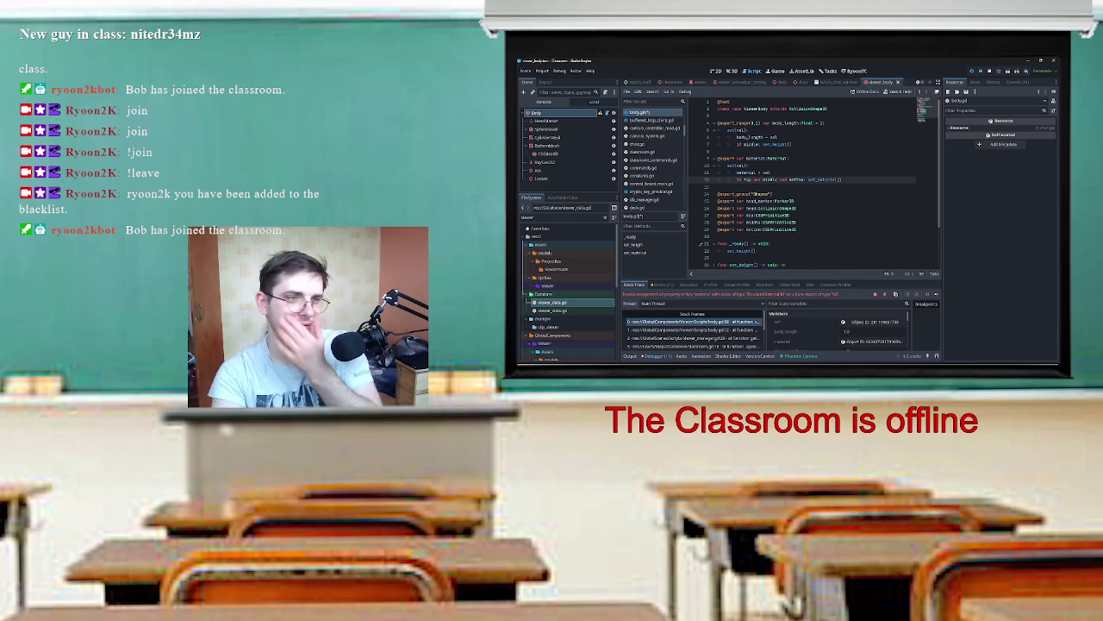
scroll(815, 183, down, 2)
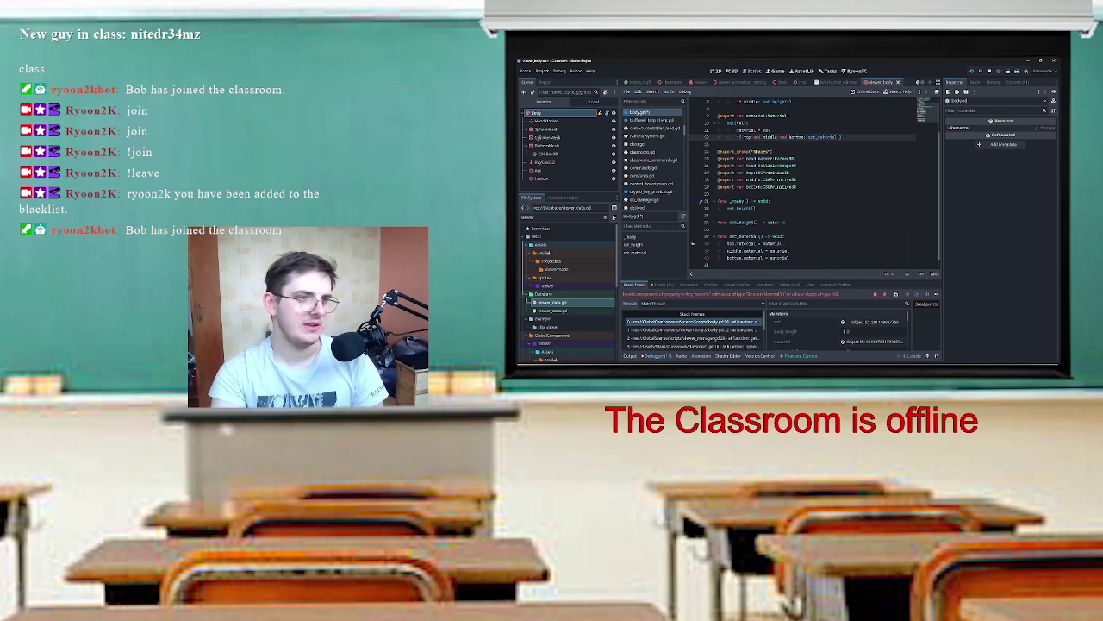
scroll(815, 182, down, 1)
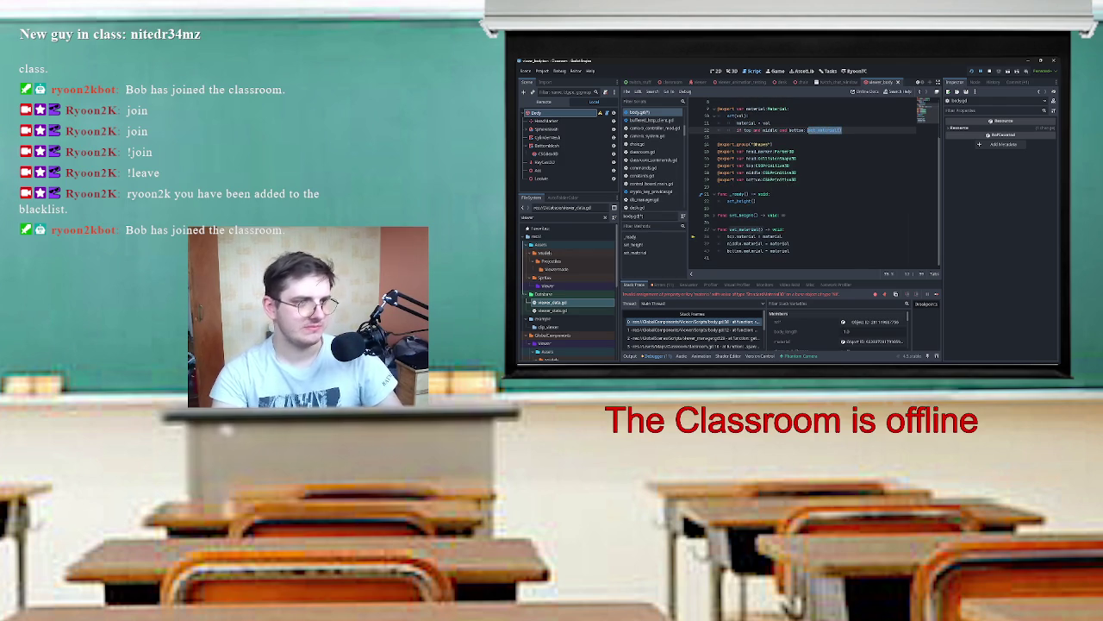
click(756, 201)
key(ctrl+v)
key(ctrl+s)
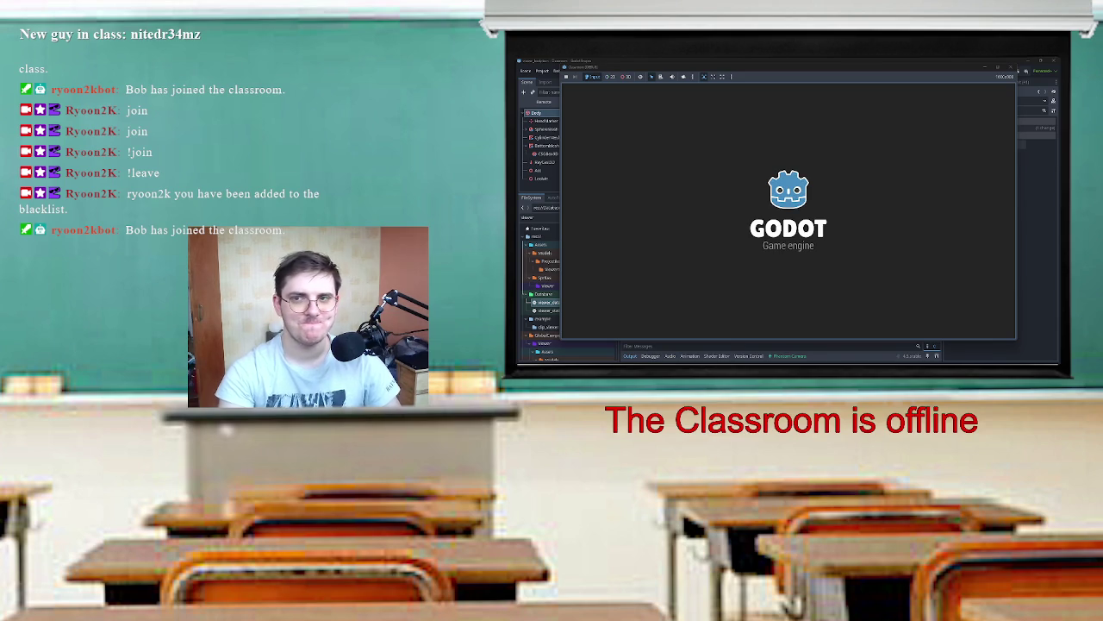
Step: Visit the game's Twitch connection screen, go Back, and close the test game window
click(788, 209)
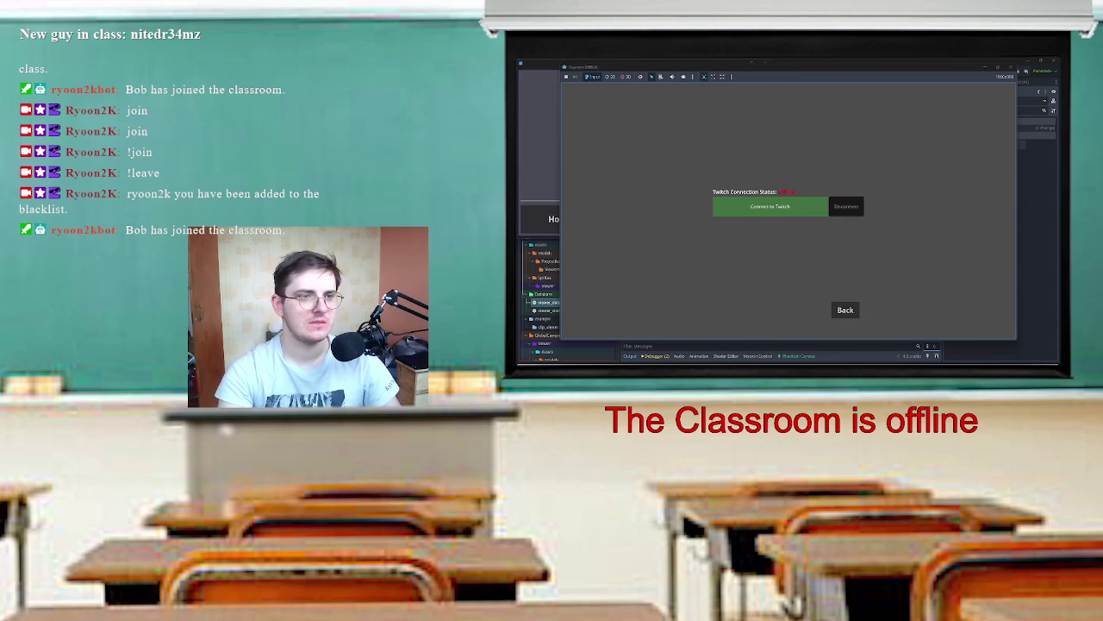
click(846, 310)
click(788, 209)
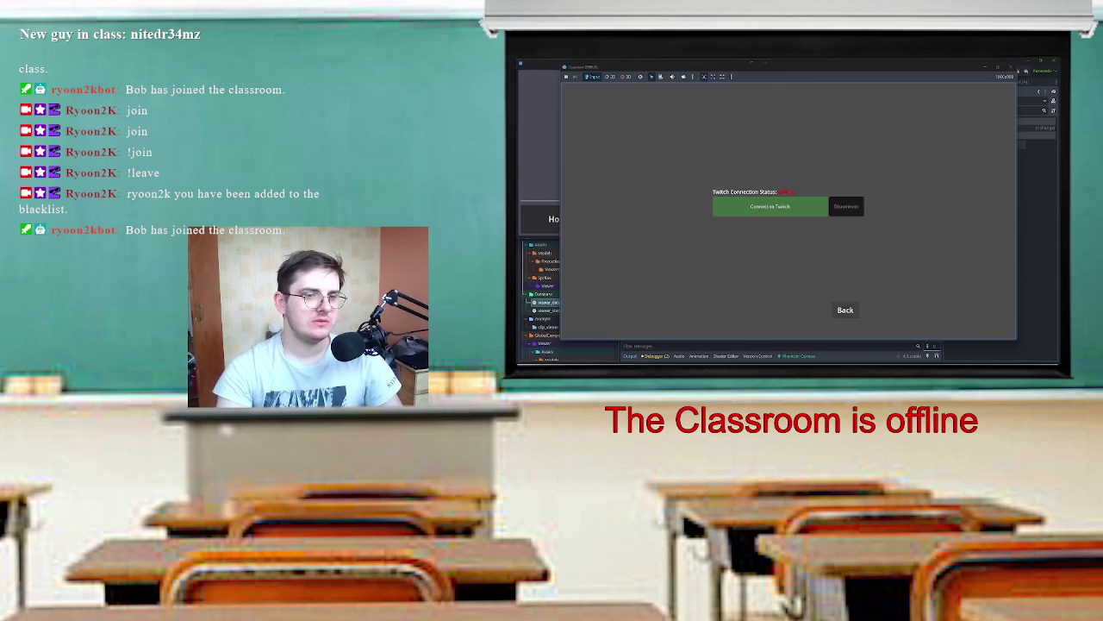
click(846, 309)
click(1010, 66)
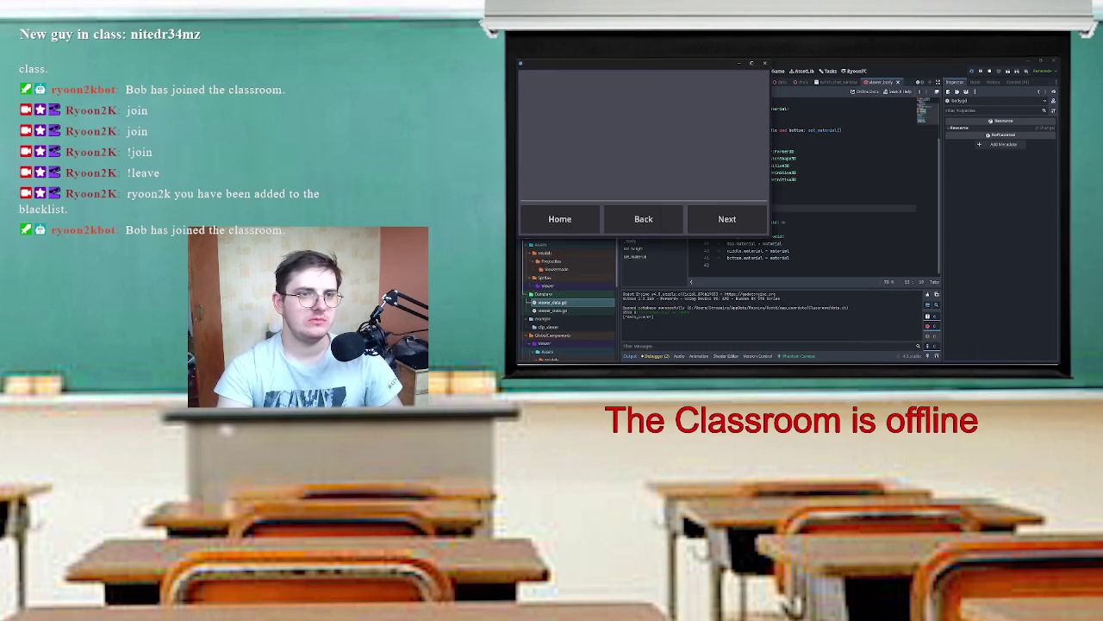
Step: In viewer.gd line 65, delete the mesh-part name so the material comes from body.material
click(700, 82)
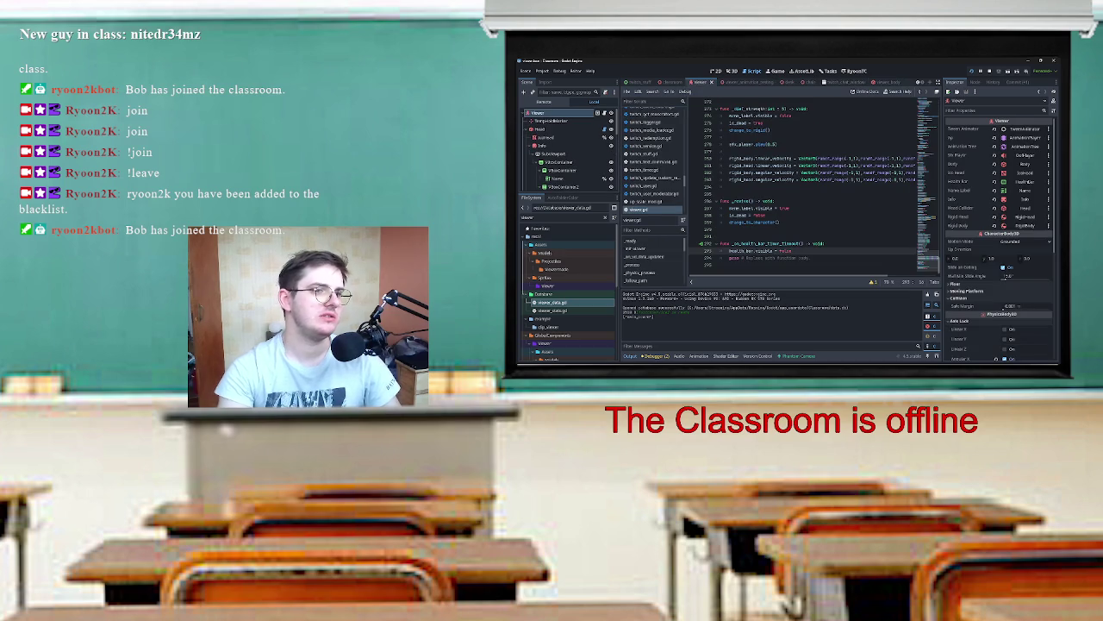
scroll(814, 190, up, 2)
scroll(815, 189, up, 20)
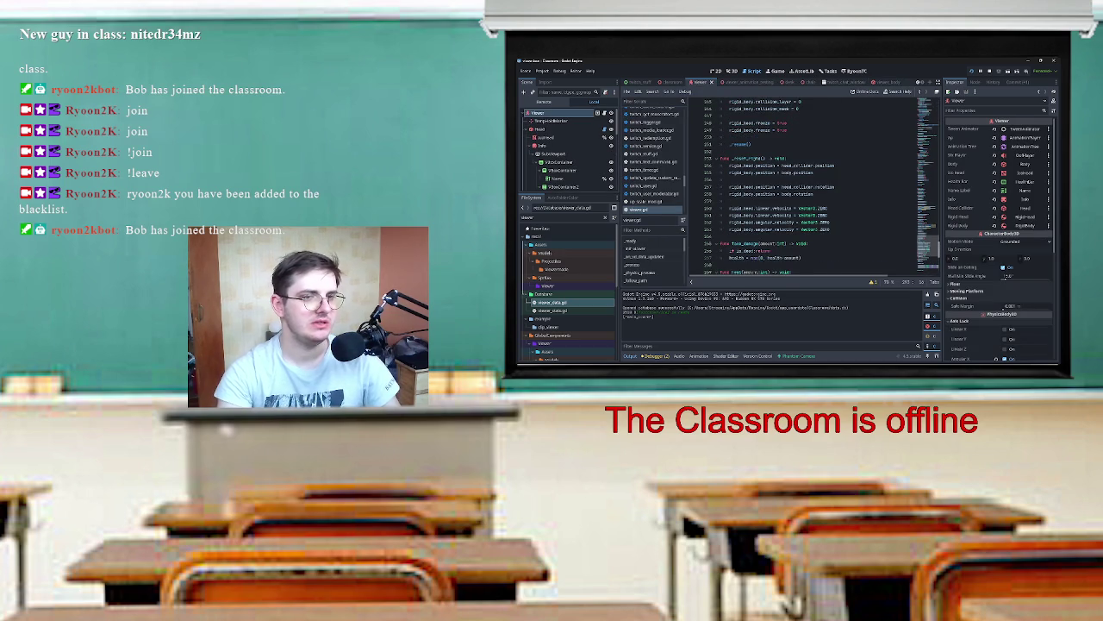
scroll(814, 190, down, 8)
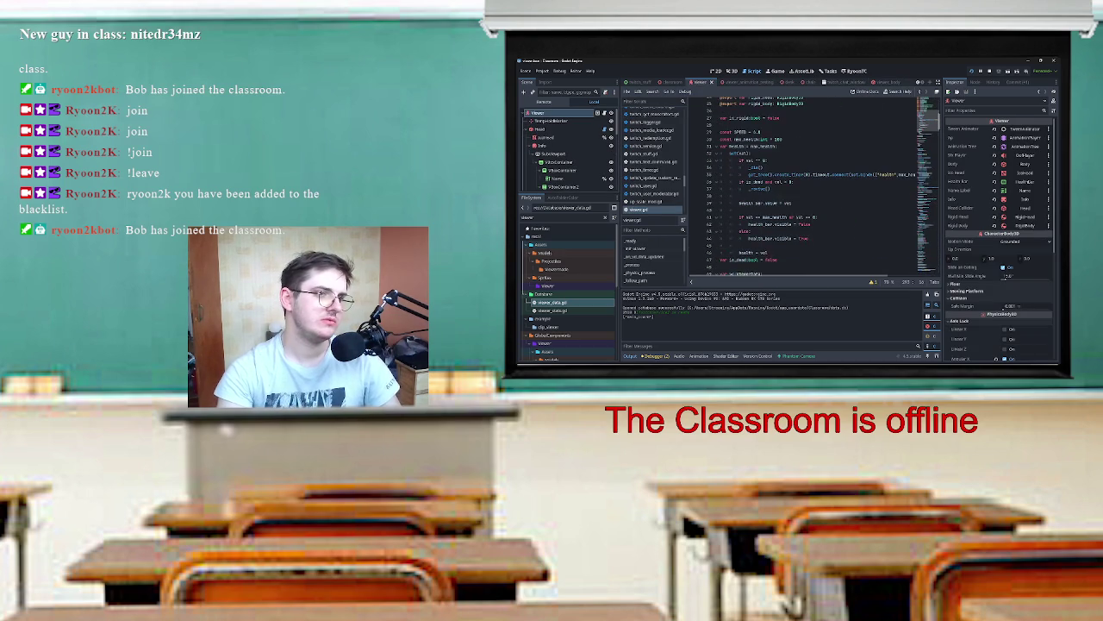
scroll(814, 190, down, 9)
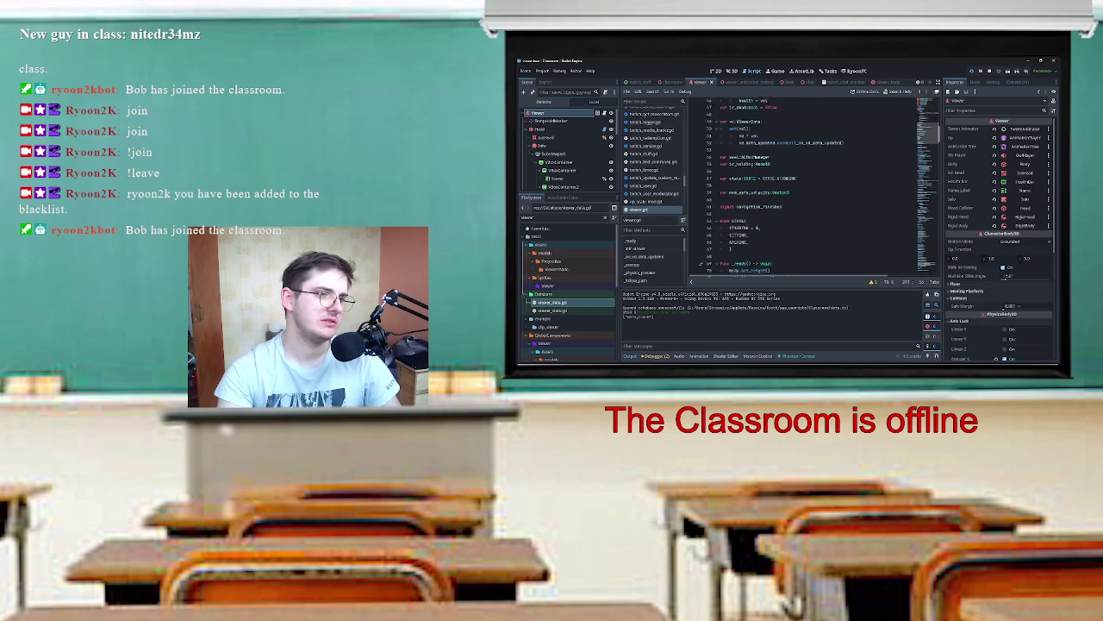
scroll(815, 190, down, 7)
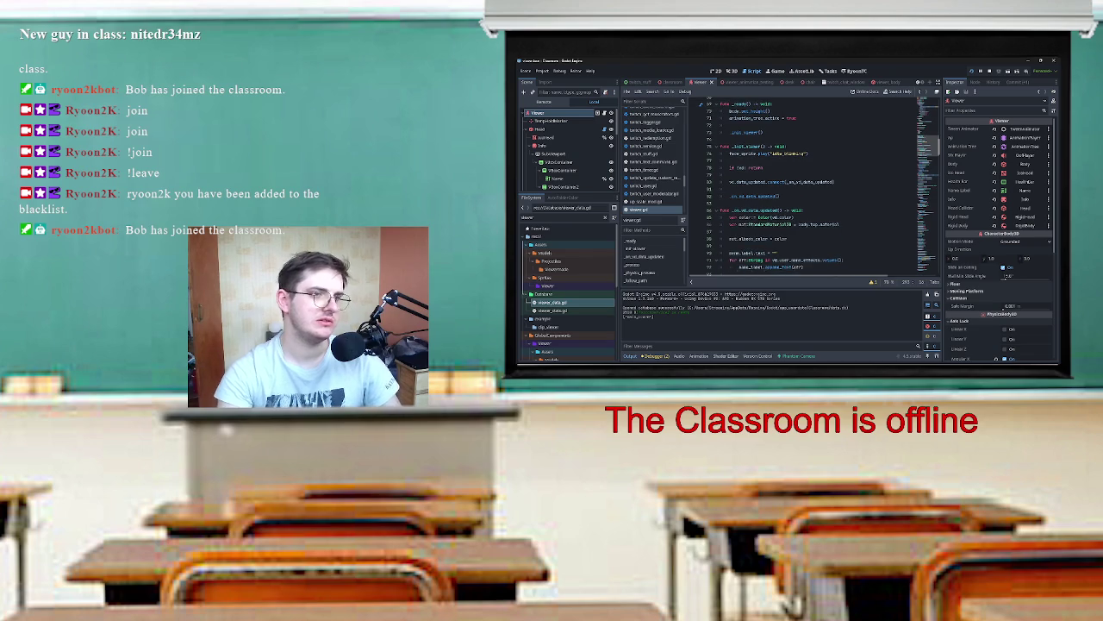
scroll(814, 189, down, 3)
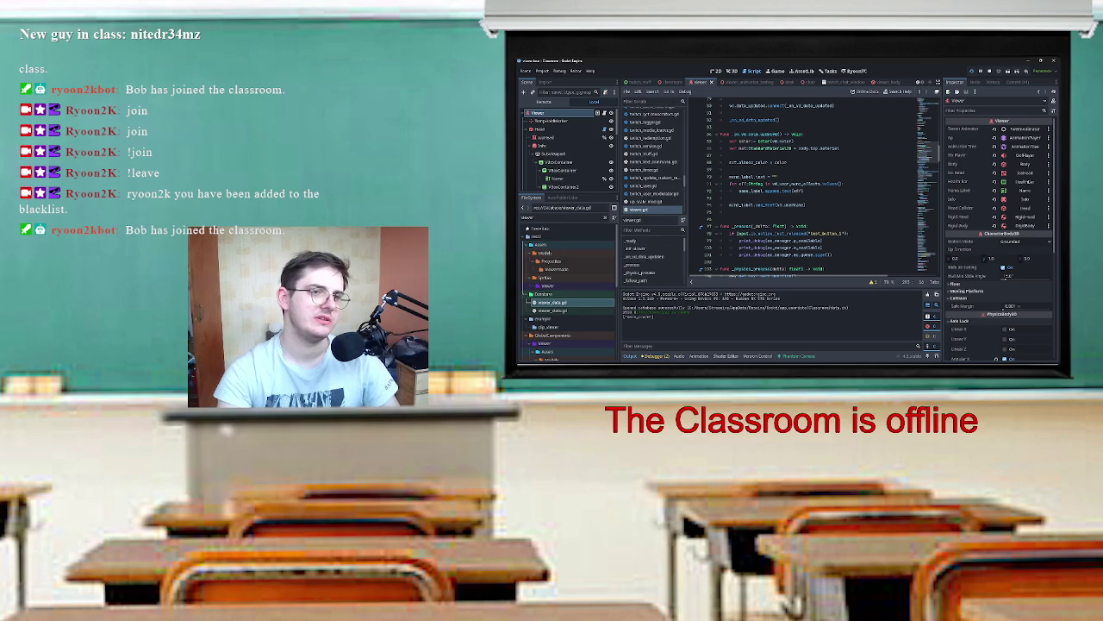
click(813, 149)
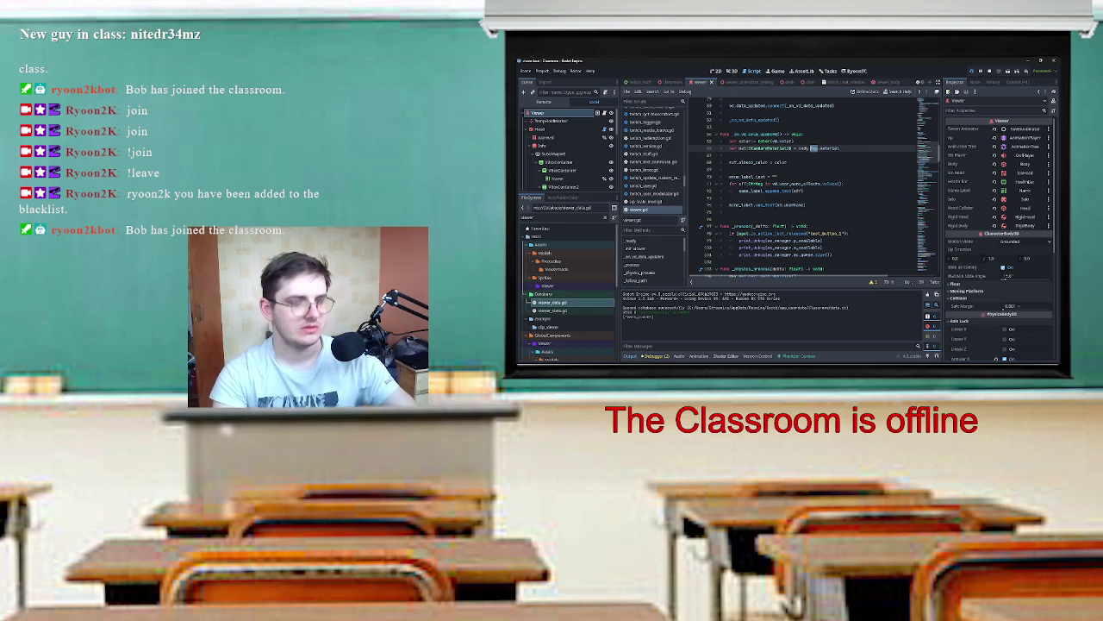
key(BackSpace)
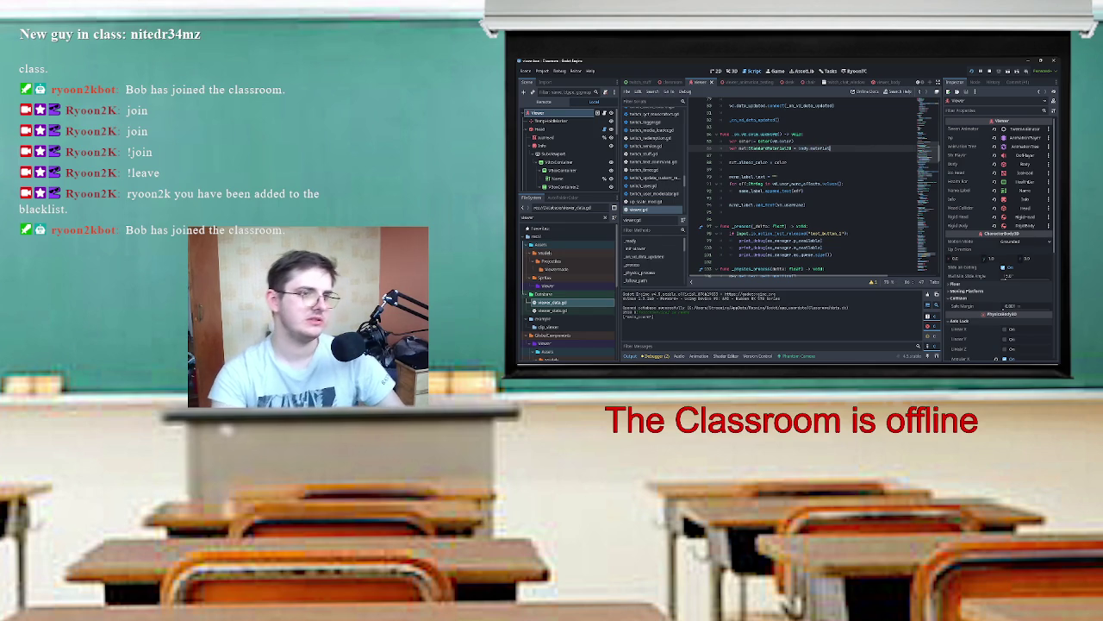
click(724, 127)
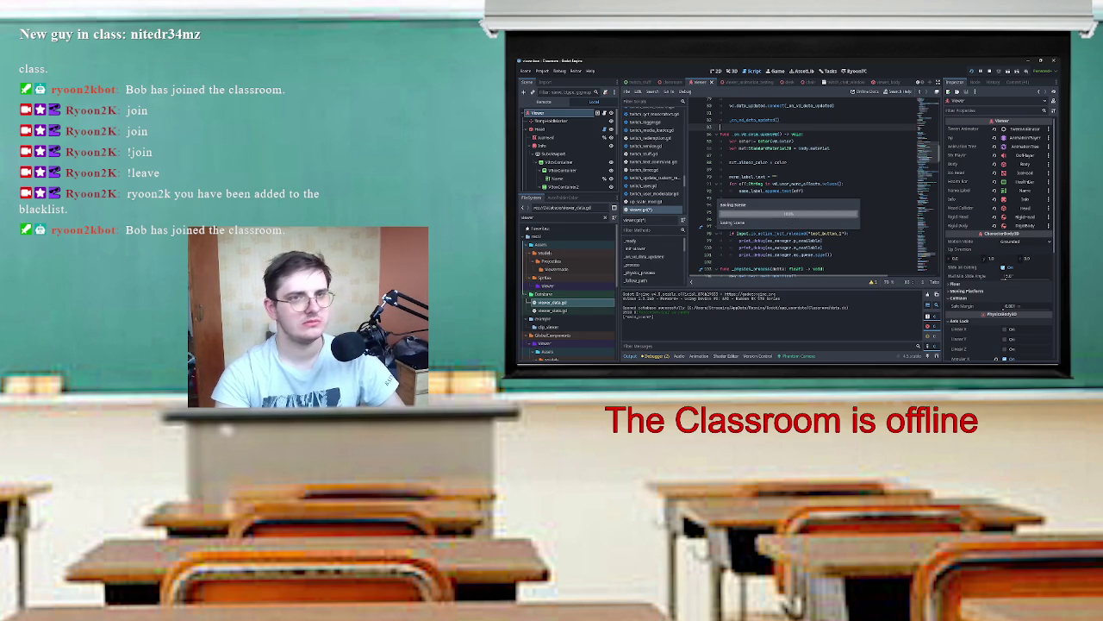
key(alt+Tab)
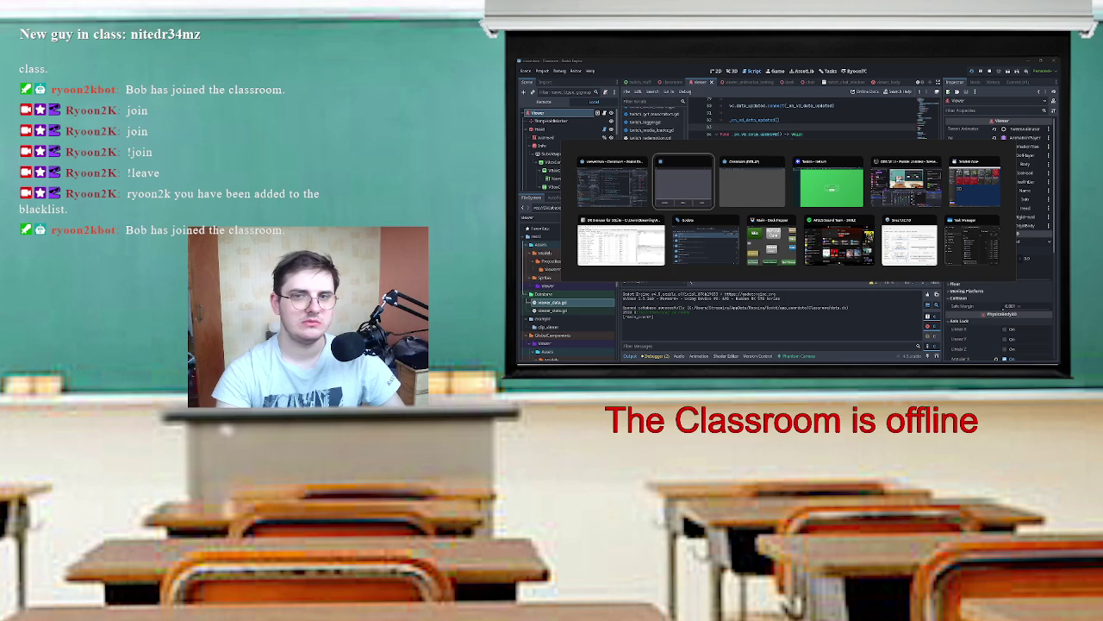